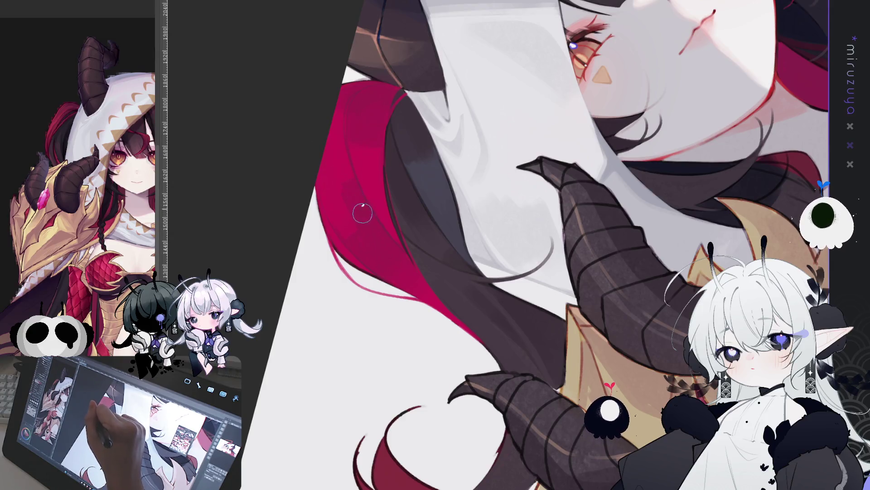
Lasso the left magenta hair strand, recolor it a deeper red, and deselect.
mouse_move(383, 104)
mouse_down()
mouse_move(556, 173)
mouse_move(593, 101)
mouse_up()
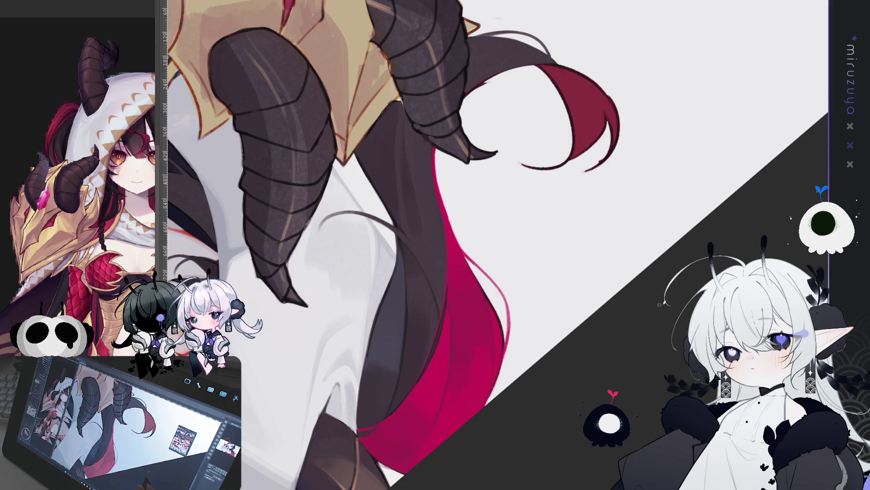
mouse_move(587, 202)
mouse_down()
mouse_move(547, 134)
mouse_move(521, 136)
mouse_move(578, 128)
mouse_move(480, 143)
mouse_move(642, 354)
mouse_move(635, 274)
mouse_up()
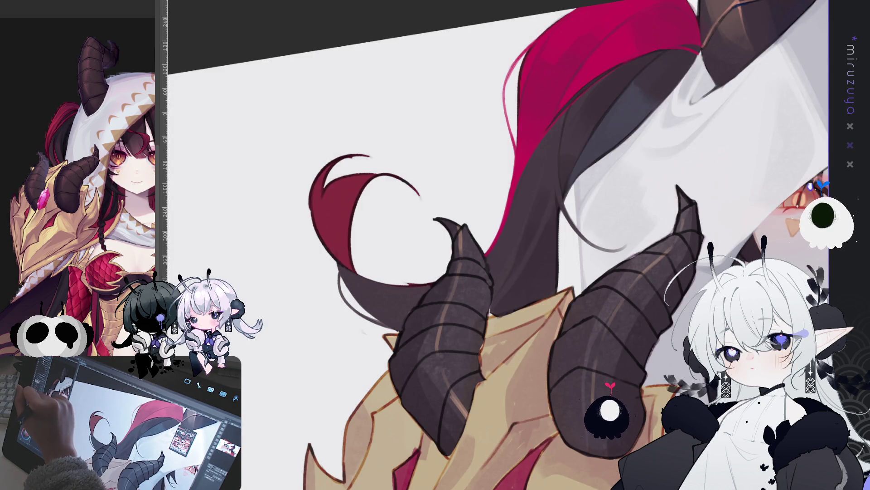
mouse_move(398, 253)
mouse_down()
mouse_move(545, 260)
mouse_move(446, 72)
mouse_up()
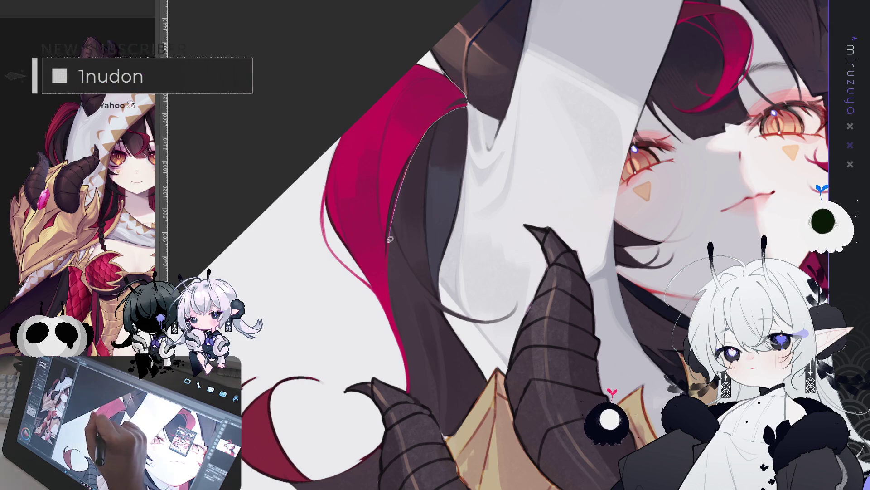
drag(398, 385, 299, 279)
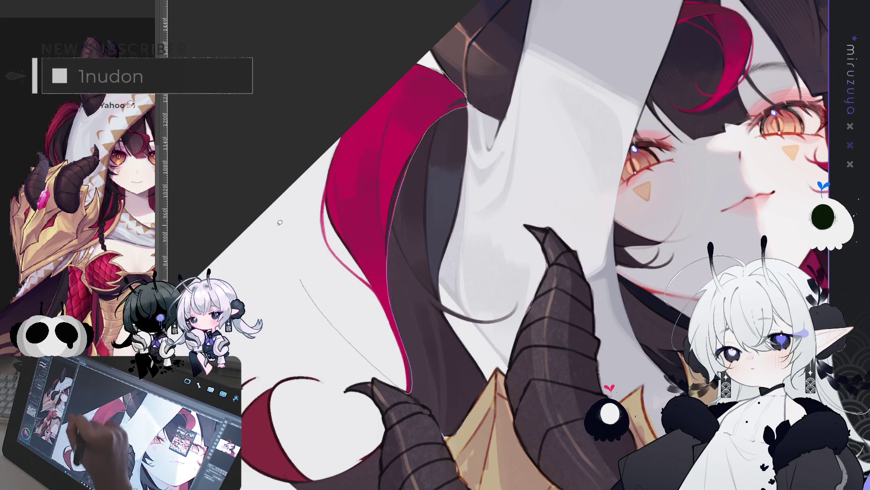
drag(279, 222, 279, 200)
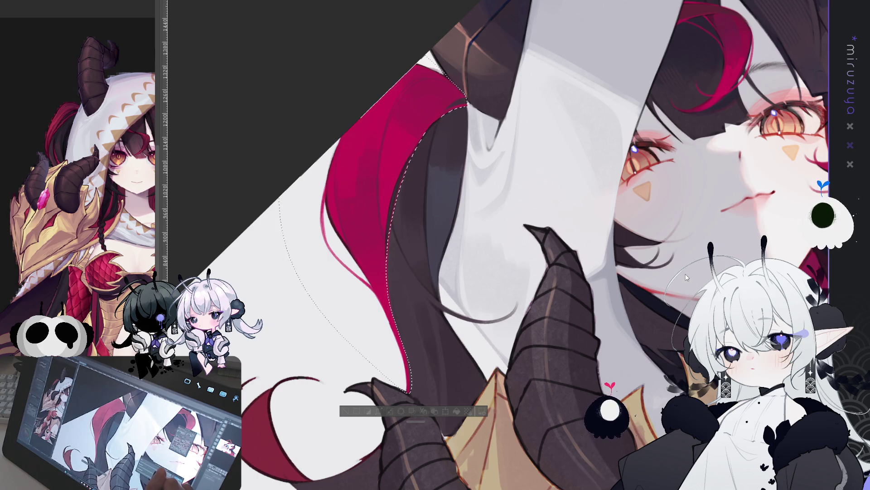
key(ctrl+z)
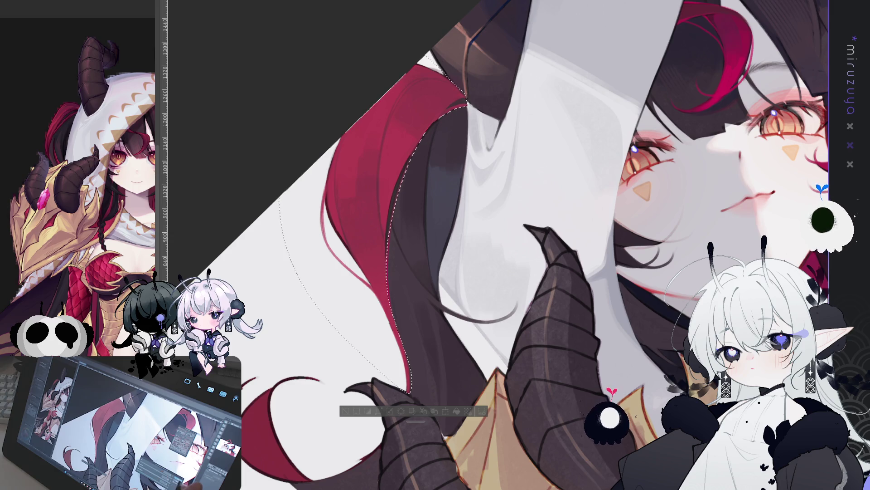
key(ctrl+d)
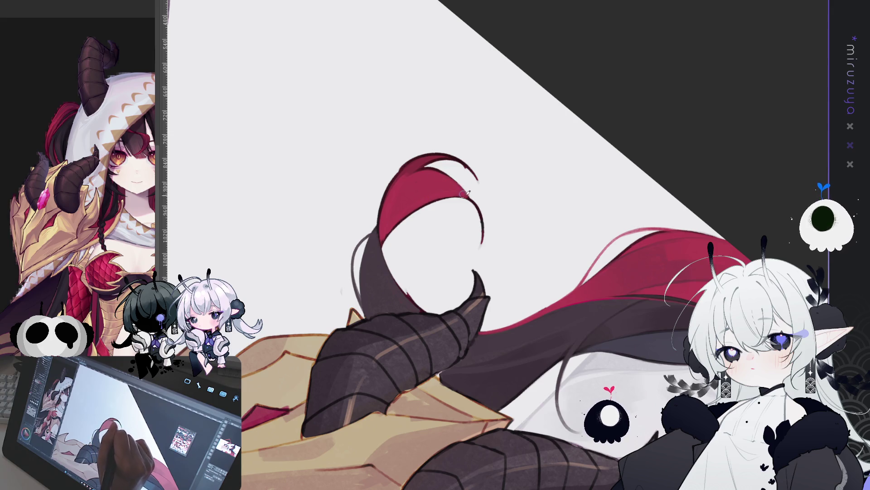
Draw three fine dark lines down the edge of the red hair lock.
drag(380, 245, 386, 248)
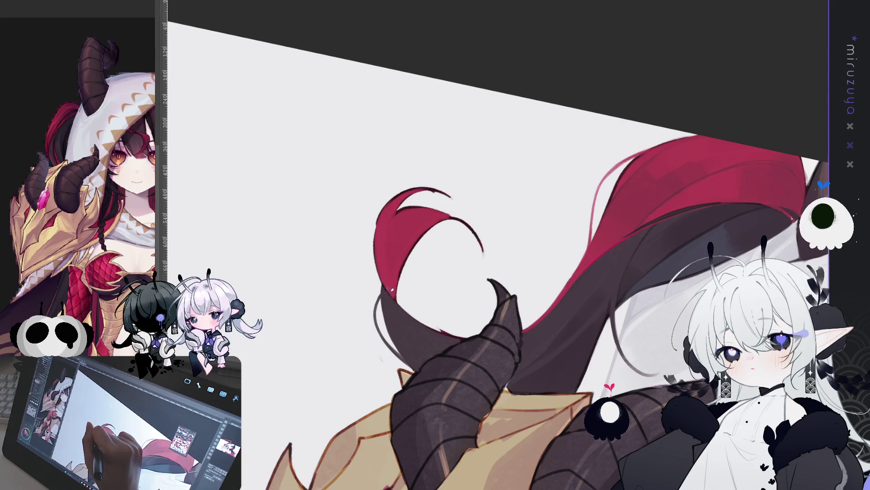
drag(384, 212, 373, 270)
drag(380, 217, 375, 281)
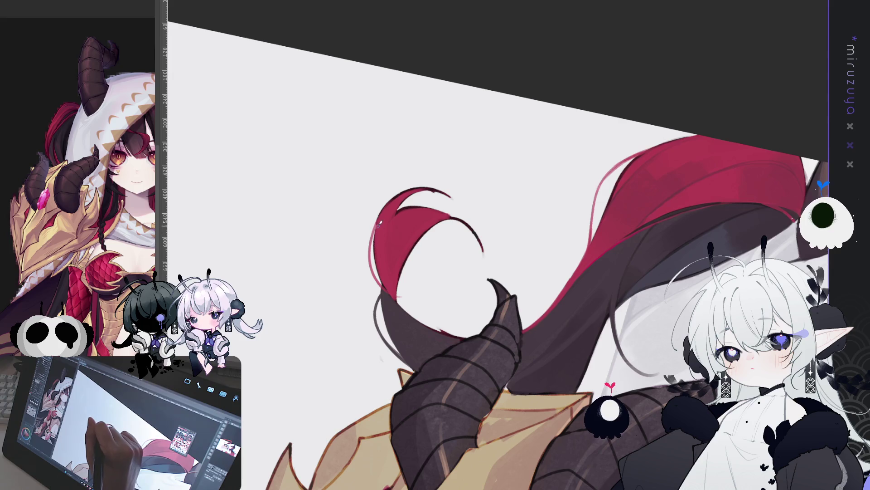
drag(388, 206, 436, 281)
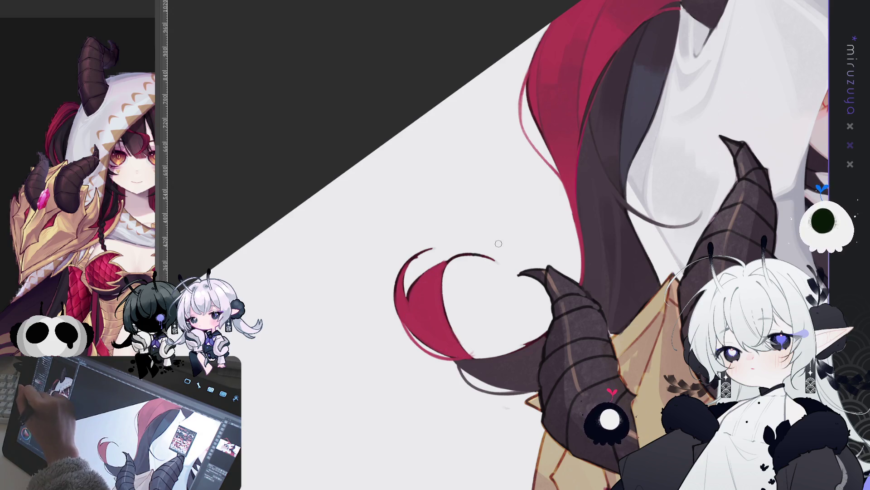
drag(445, 262, 443, 313)
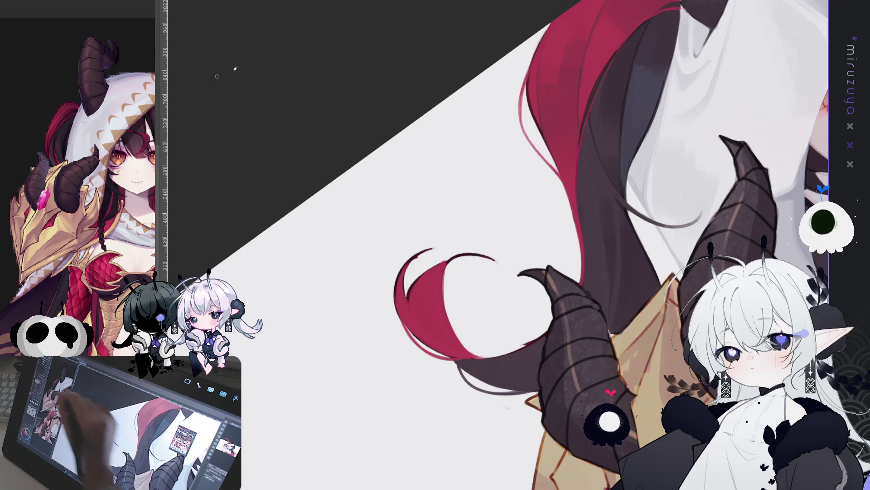
Redraw the outline at the red hair tip and restore the bright crimson strands.
drag(218, 76, 420, 313)
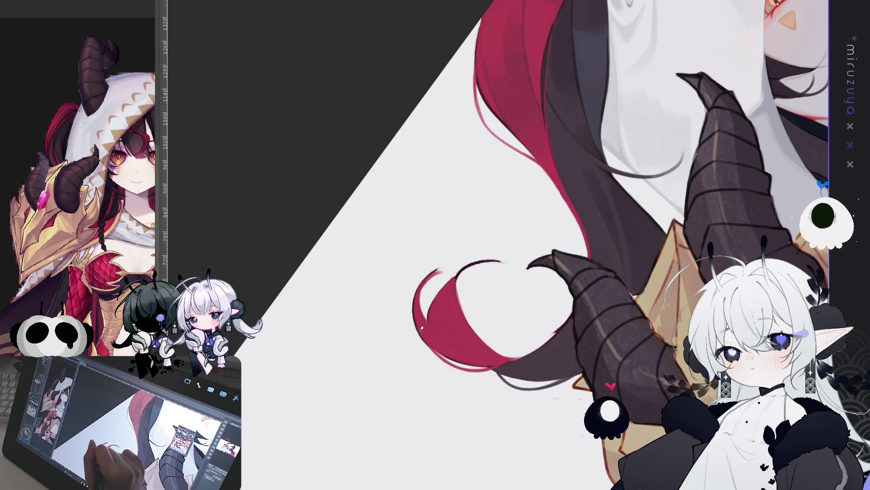
mouse_move(425, 281)
mouse_down()
mouse_move(456, 262)
mouse_move(474, 211)
mouse_up()
key(ctrl+z)
drag(448, 303, 510, 257)
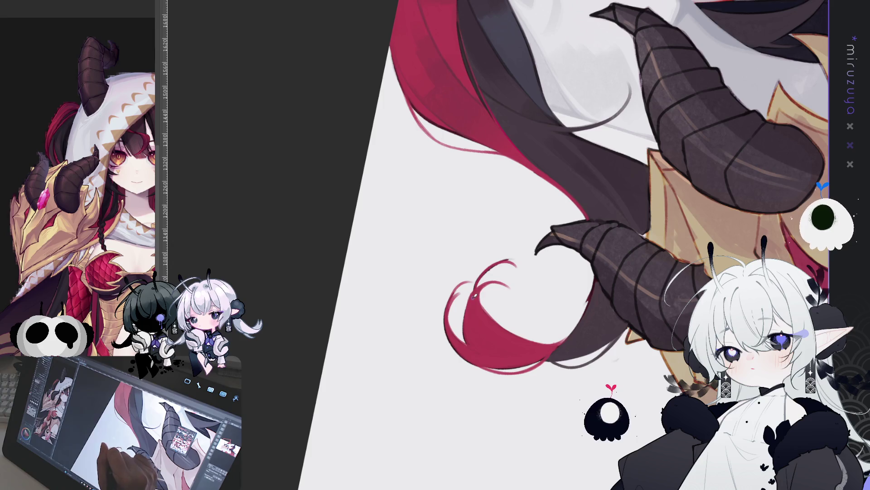
mouse_move(464, 329)
mouse_down()
mouse_move(539, 386)
mouse_move(503, 399)
mouse_up()
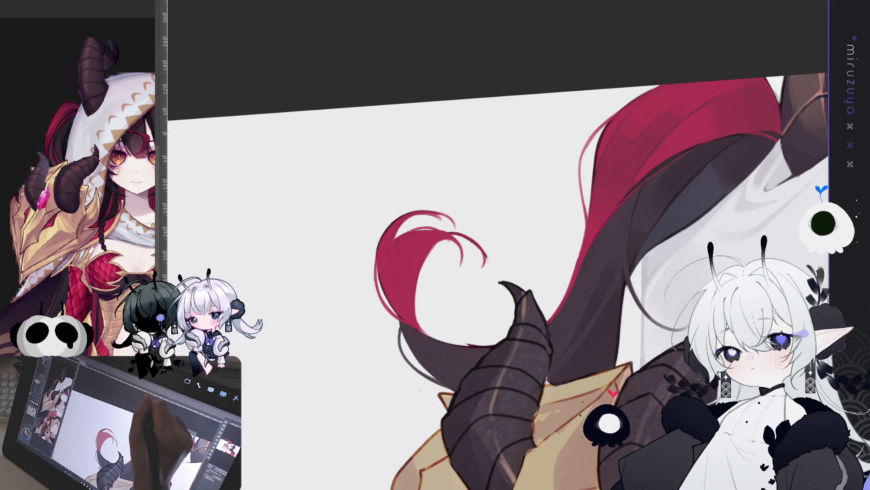
drag(454, 272, 458, 191)
drag(453, 272, 453, 245)
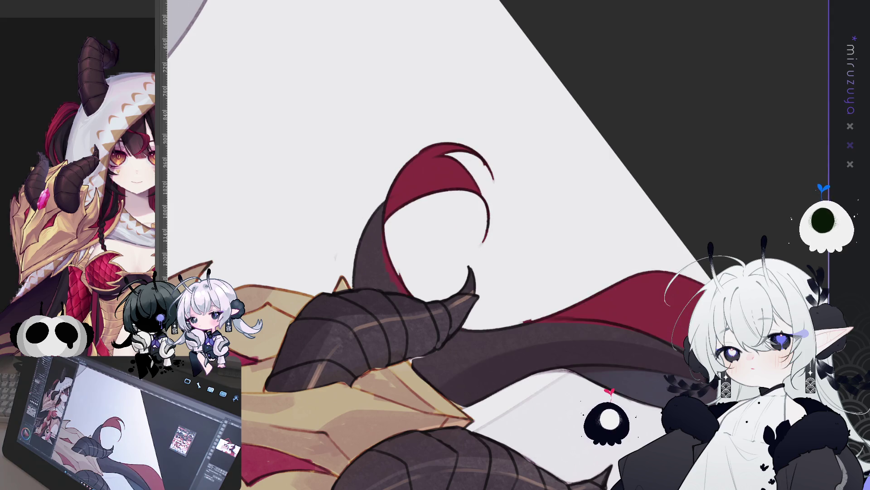
key(ctrl+y)
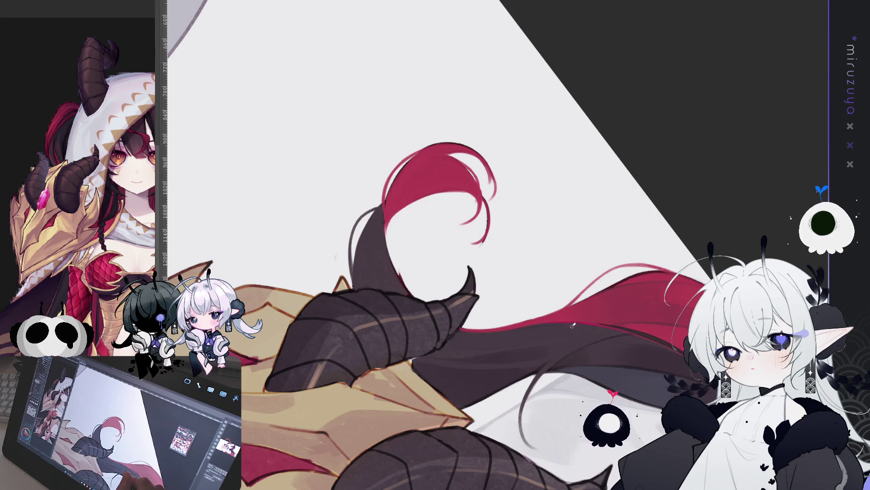
Preview the artwork against a black background and compare it with the light one.
scroll(631, 337, up, 1)
scroll(631, 337, left, 2)
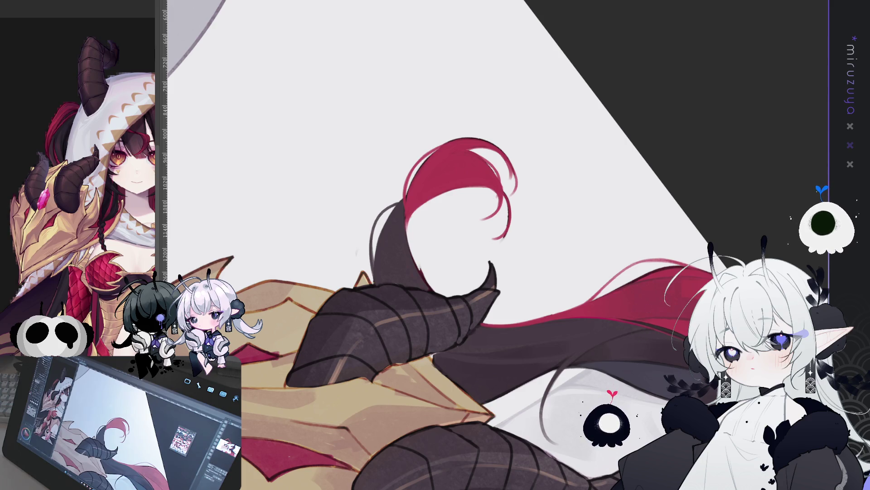
key(ctrl+i)
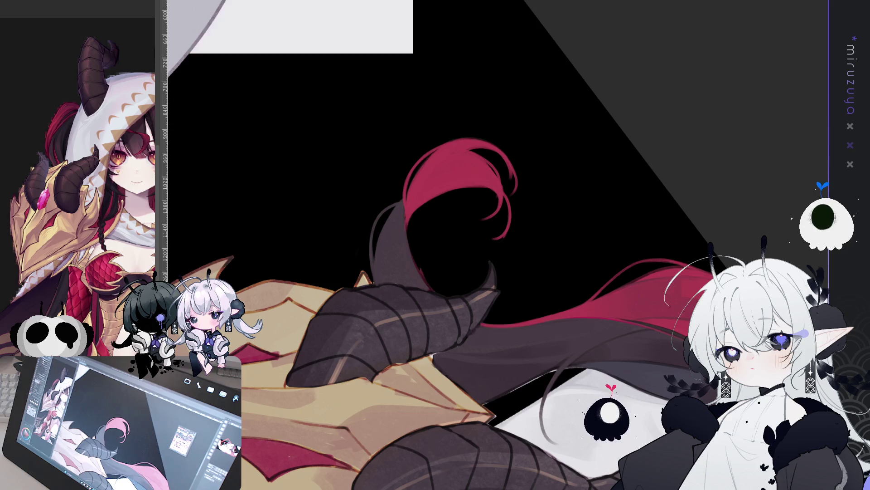
key(ctrl+z)
key(ctrl+y)
key(ctrl+z)
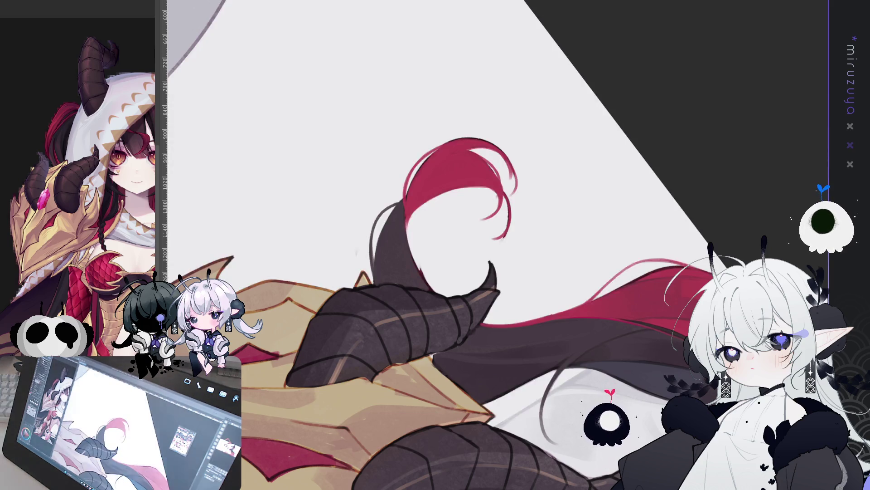
Switch to a black backdrop, add a thin line from the face edge, and frame the horns horizontally.
key(ctrl+y)
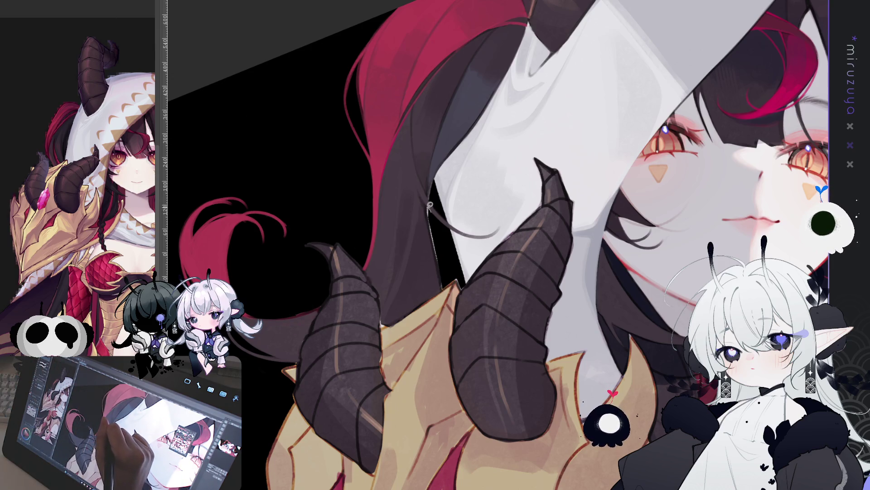
mouse_move(428, 205)
mouse_down()
mouse_move(445, 289)
mouse_move(434, 205)
mouse_up()
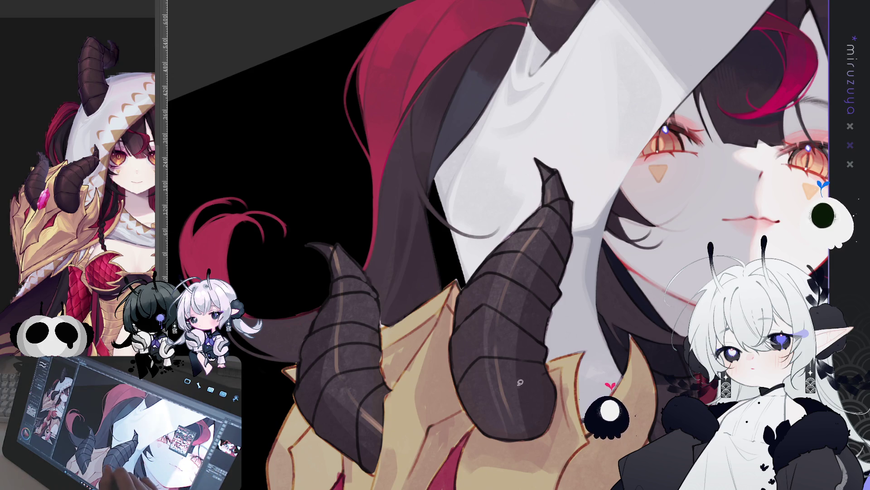
drag(657, 306, 746, 237)
mouse_move(498, 136)
mouse_down()
mouse_move(553, 151)
mouse_move(593, 190)
mouse_move(607, 245)
mouse_up()
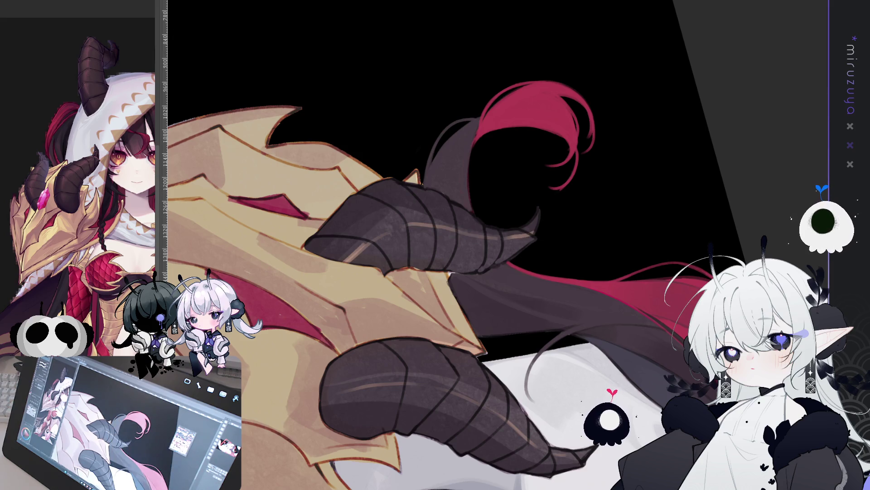
Restore the white backdrop, discard a small test selection, and return the canvas upright.
key(ctrl+z)
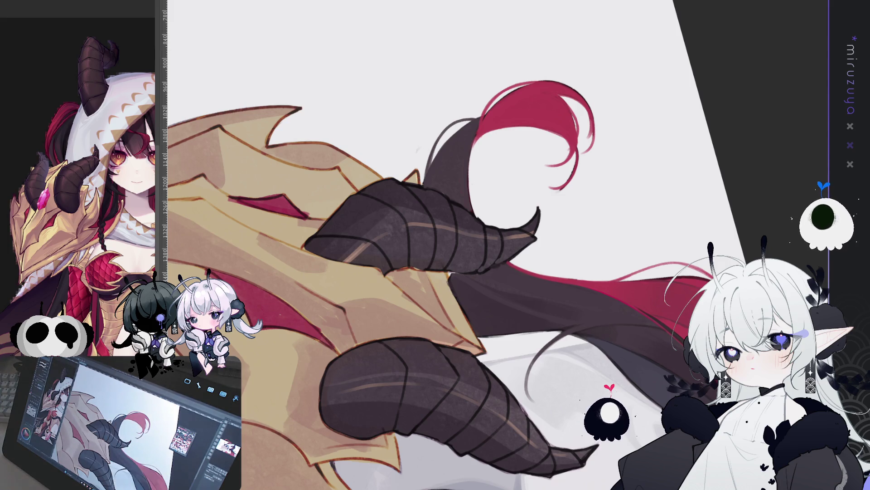
drag(417, 132, 416, 158)
key(ctrl+d)
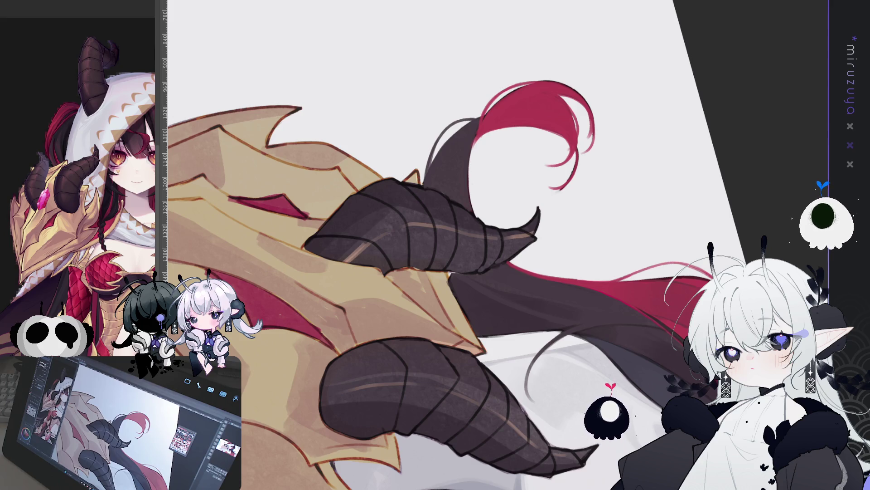
key(ctrl+0)
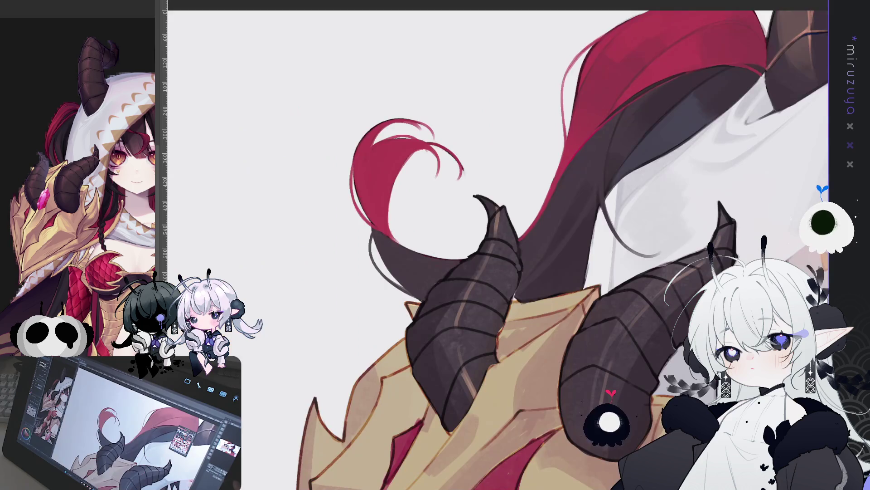
Pan the view to centre the girl's face and horns.
drag(474, 195, 267, 156)
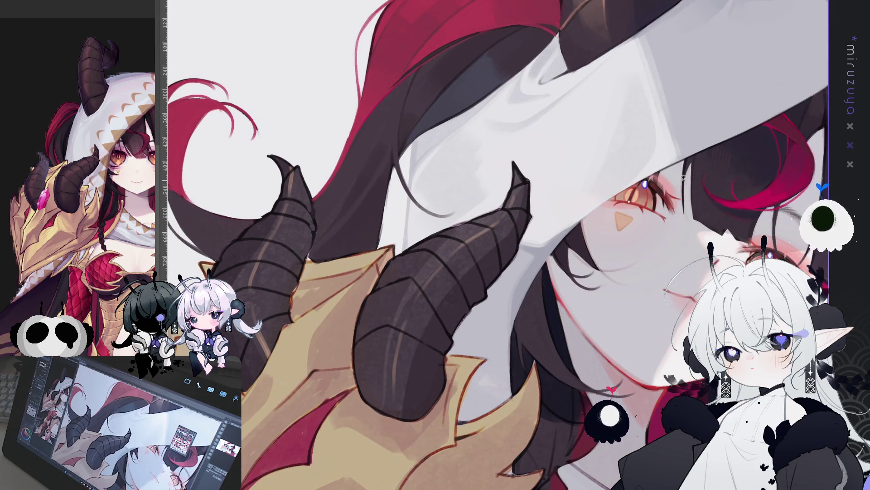
drag(684, 178, 615, 112)
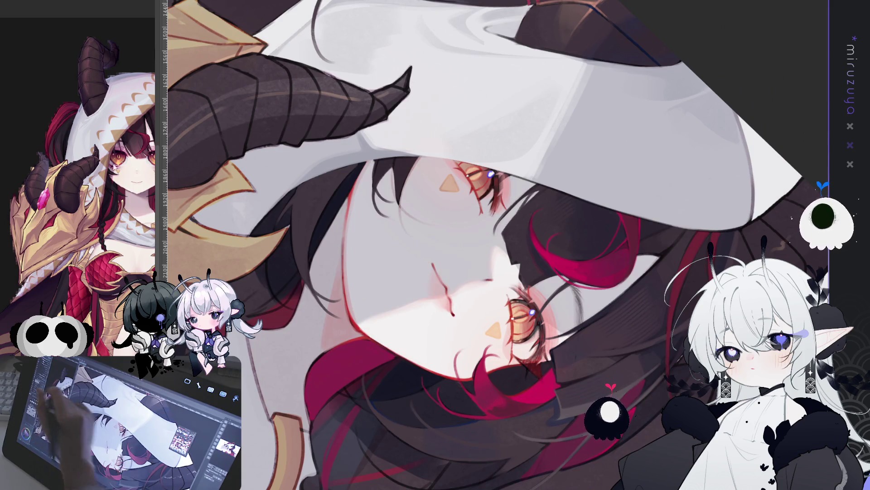
drag(550, 247, 559, 299)
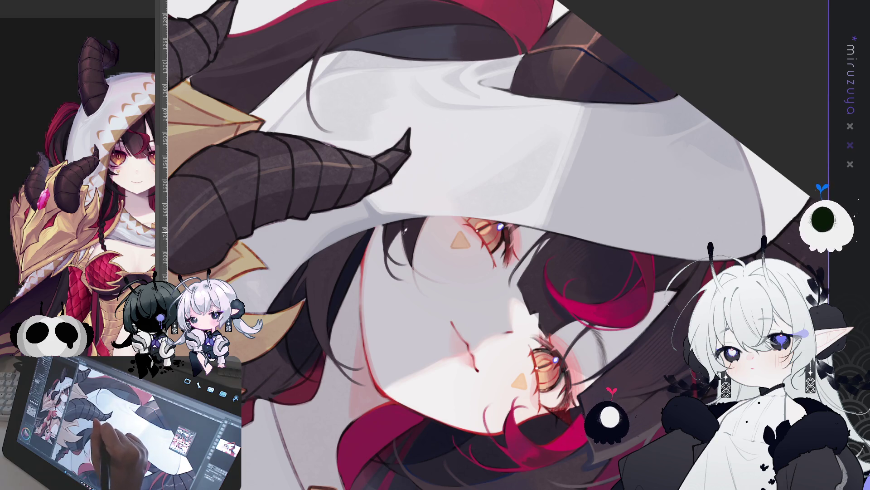
drag(418, 248, 452, 193)
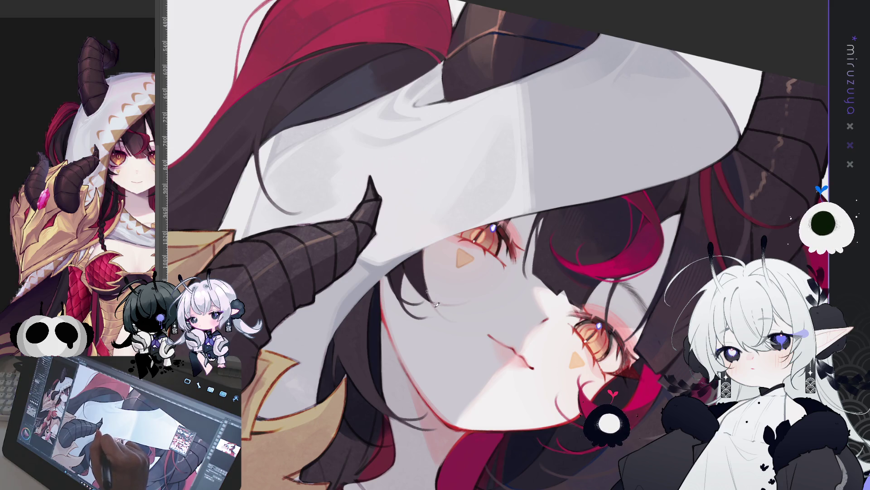
drag(446, 312, 419, 221)
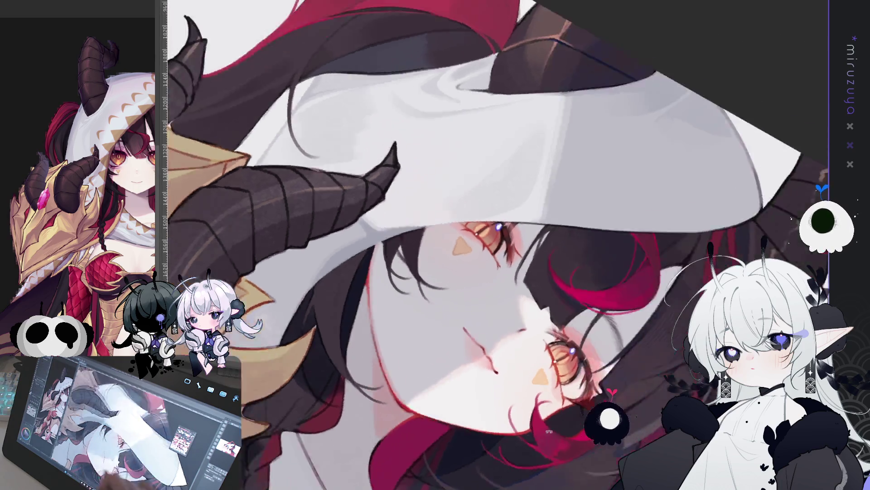
mouse_move(443, 264)
mouse_down()
mouse_move(481, 313)
mouse_move(521, 317)
mouse_move(544, 300)
mouse_up()
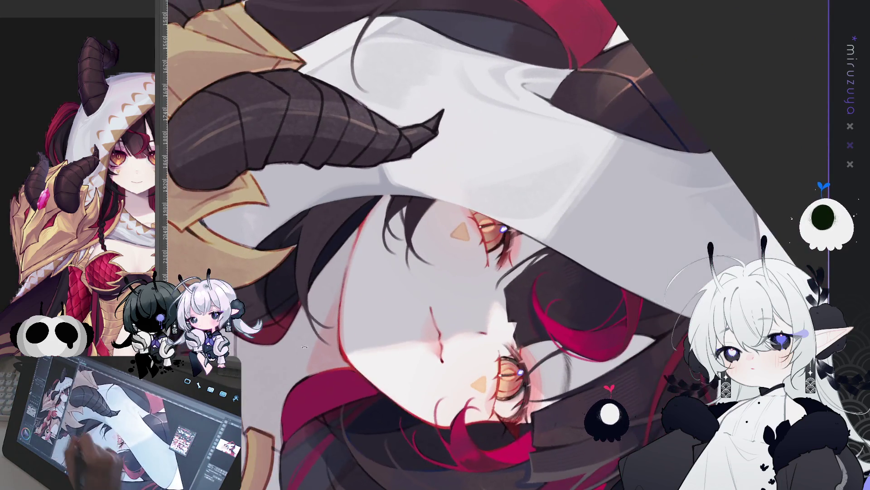
drag(499, 244, 560, 231)
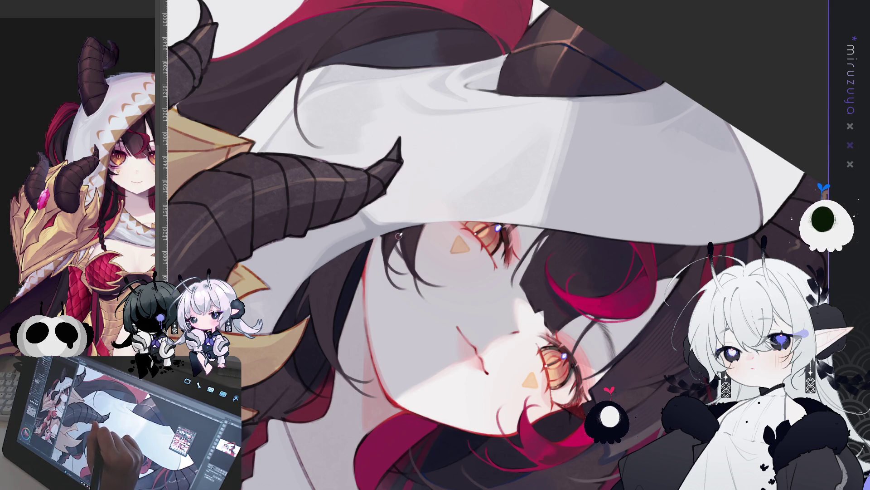
drag(441, 413, 498, 244)
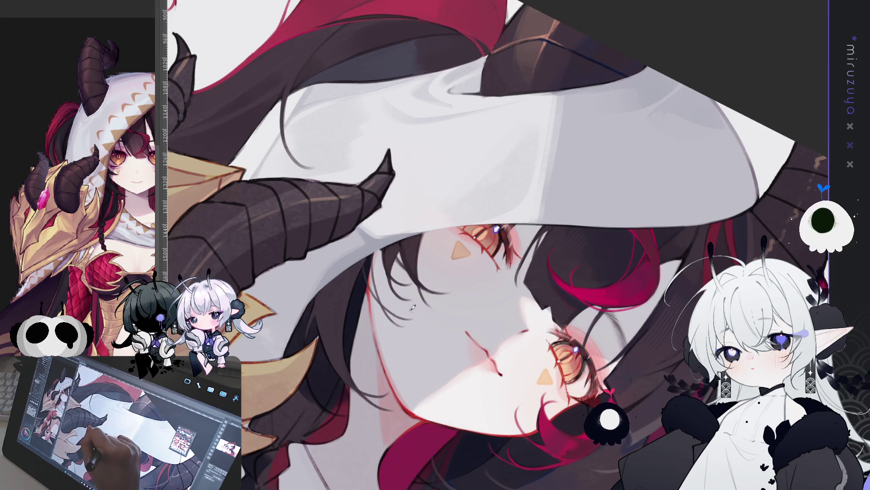
drag(369, 256, 386, 318)
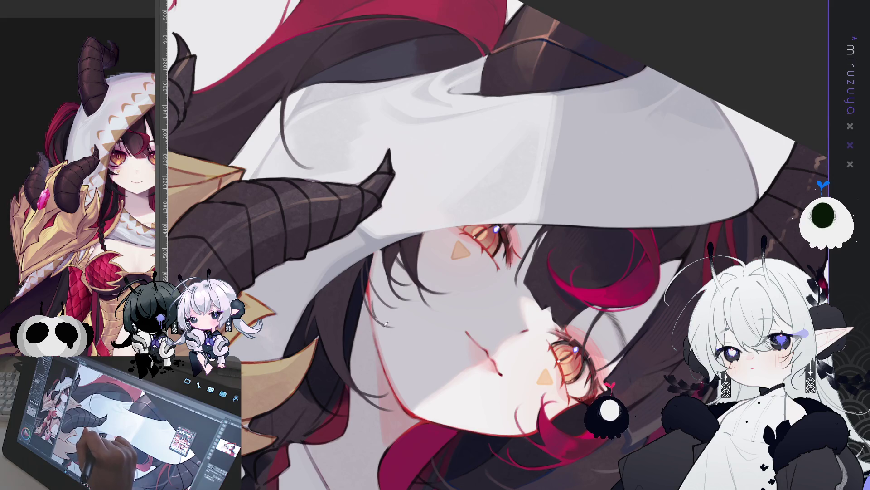
mouse_move(374, 299)
mouse_down()
mouse_move(634, 310)
mouse_move(510, 418)
mouse_move(653, 248)
mouse_move(684, 309)
mouse_up()
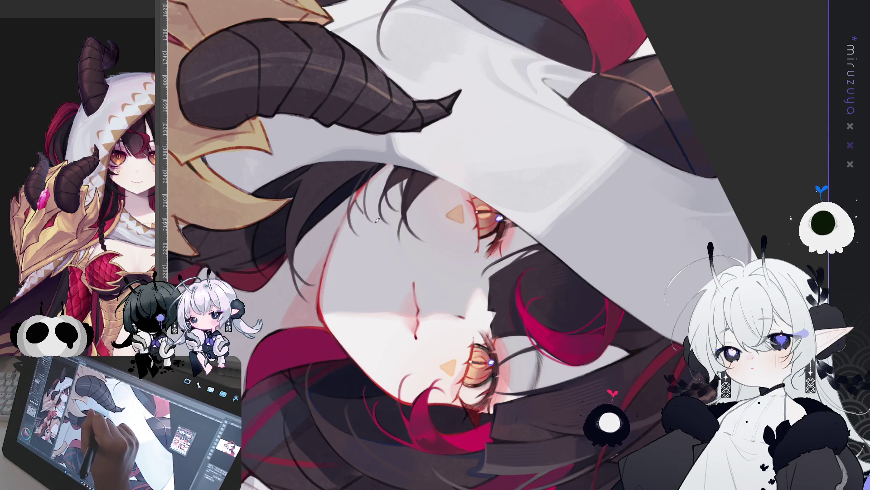
drag(374, 178, 374, 293)
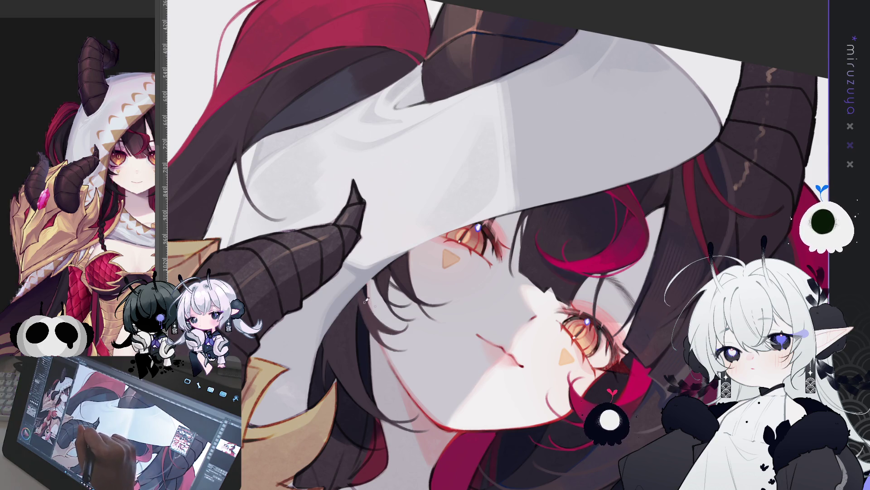
mouse_move(378, 315)
mouse_down()
mouse_move(460, 404)
mouse_move(397, 396)
mouse_up()
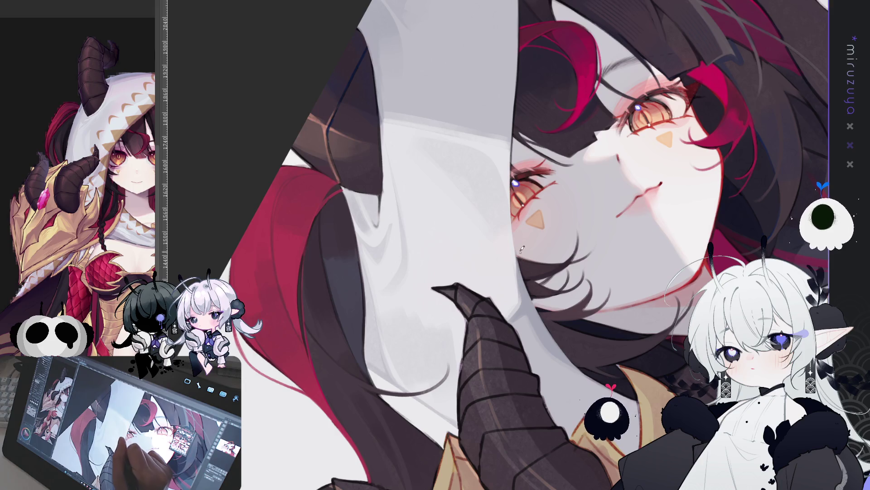
drag(515, 217, 517, 272)
drag(515, 233, 526, 290)
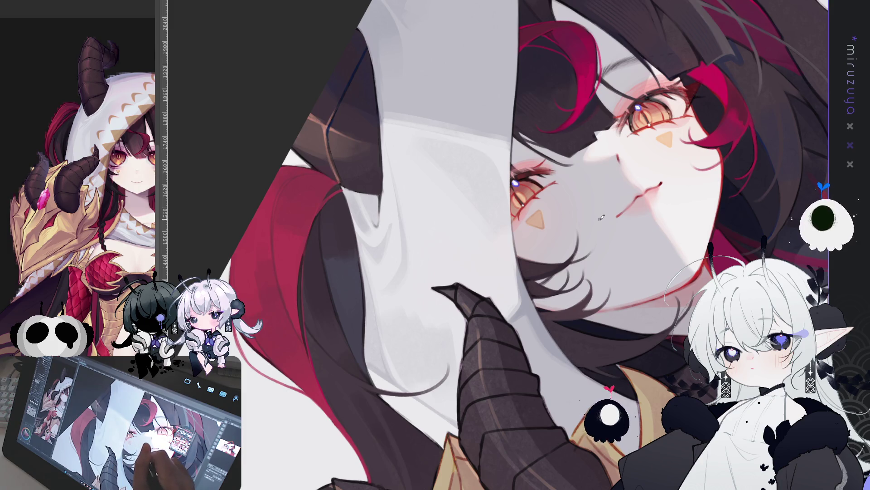
mouse_move(637, 215)
mouse_down()
mouse_move(637, 402)
mouse_move(628, 435)
mouse_move(605, 358)
mouse_up()
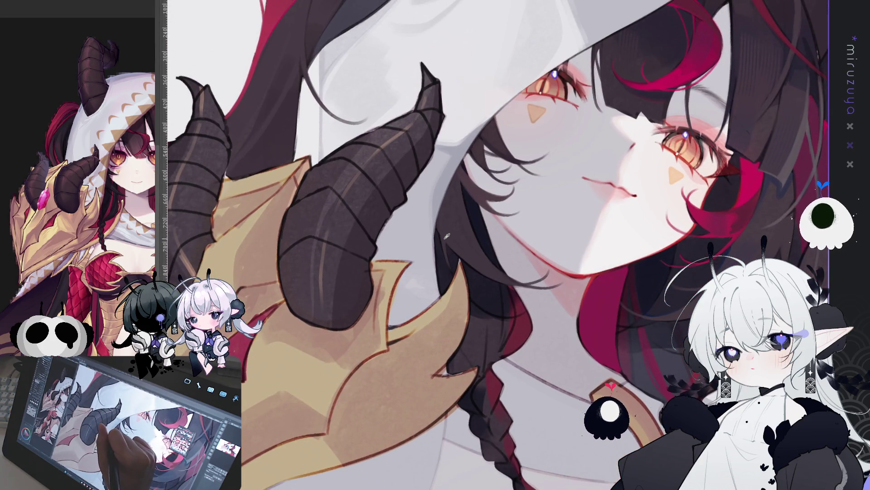
drag(459, 278, 444, 263)
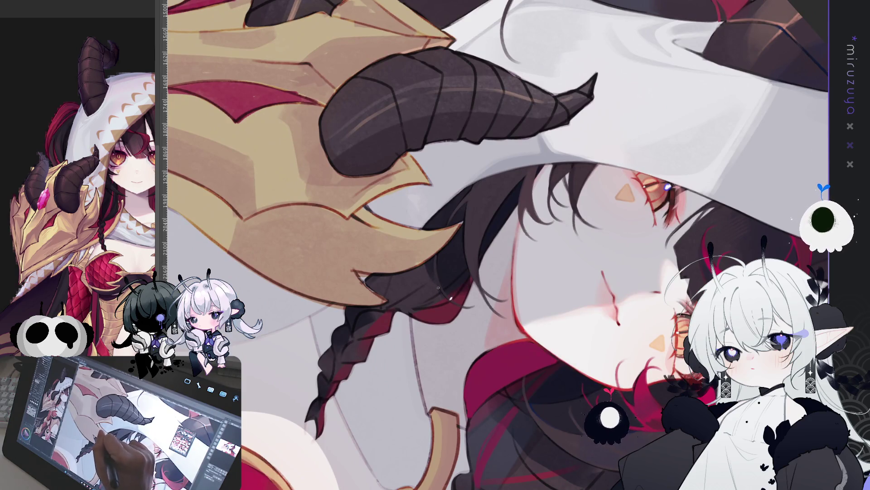
drag(438, 277, 105, 283)
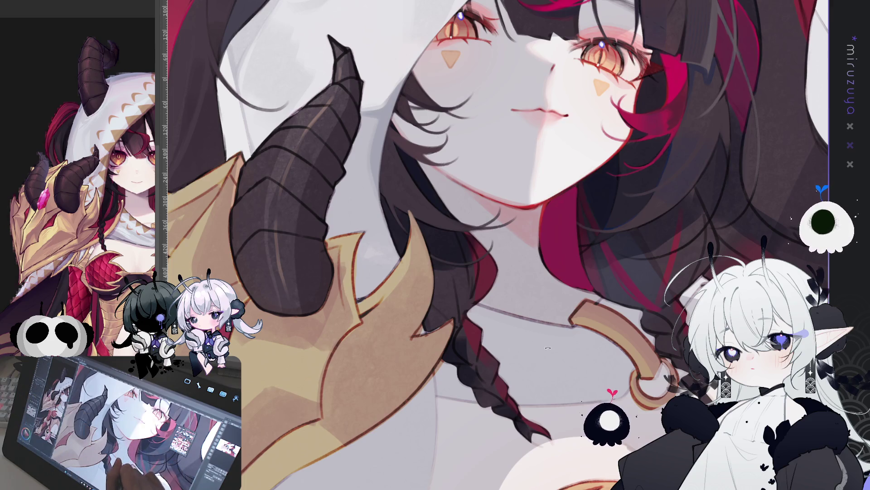
drag(498, 244, 469, 266)
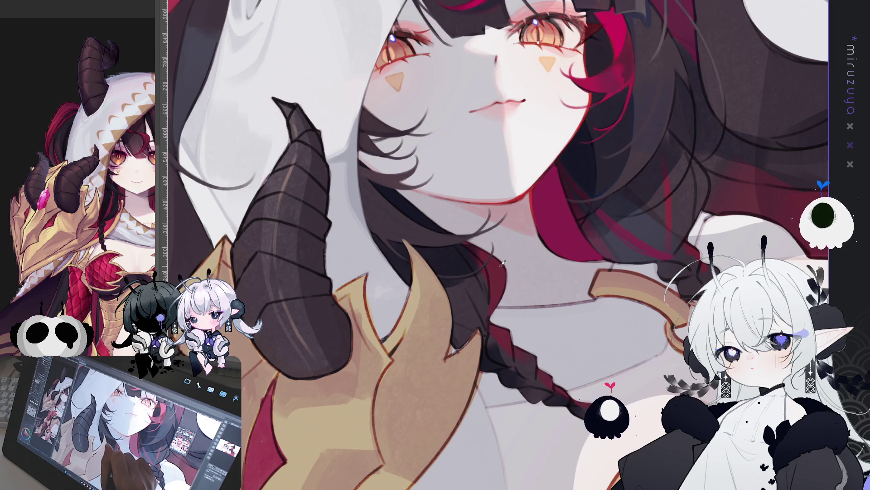
drag(505, 266, 647, 339)
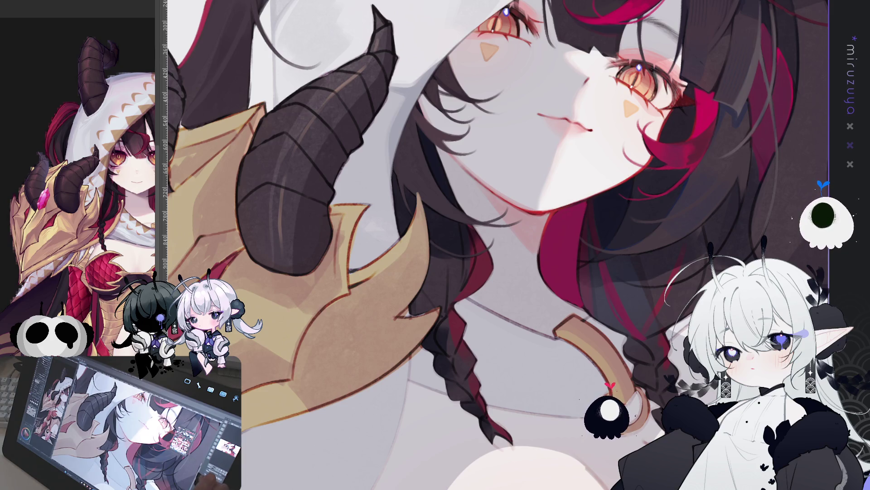
drag(454, 182, 390, 266)
mouse_move(632, 418)
mouse_down()
mouse_move(667, 362)
mouse_move(712, 348)
mouse_up()
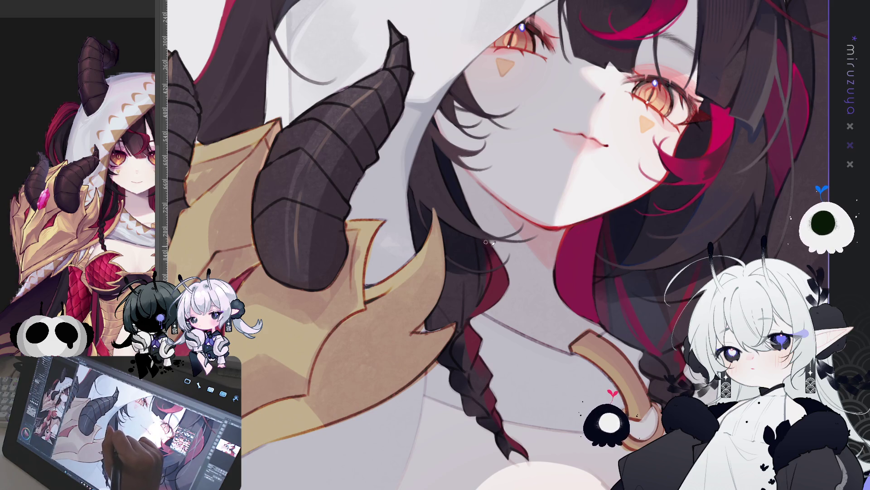
drag(487, 242, 500, 219)
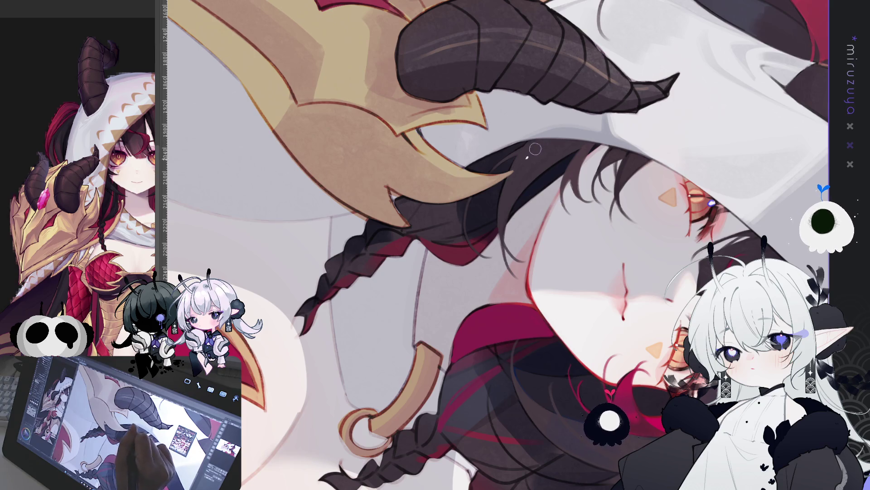
drag(530, 163, 499, 204)
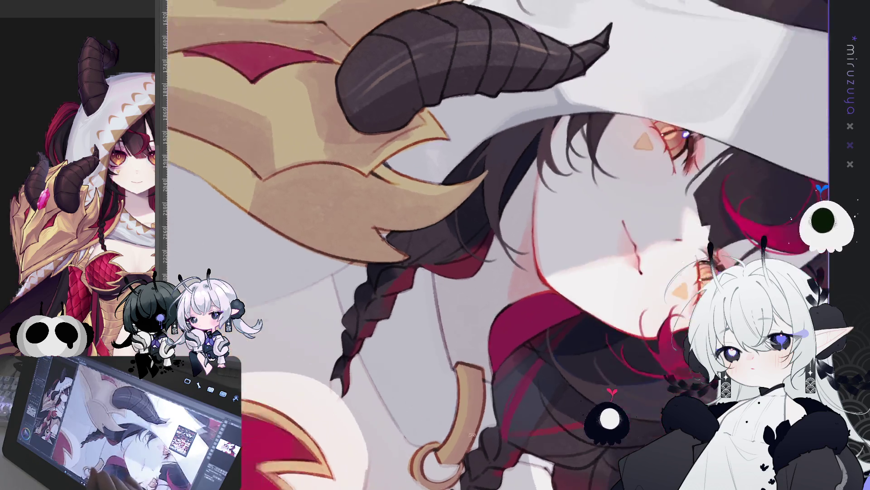
drag(469, 141, 433, 204)
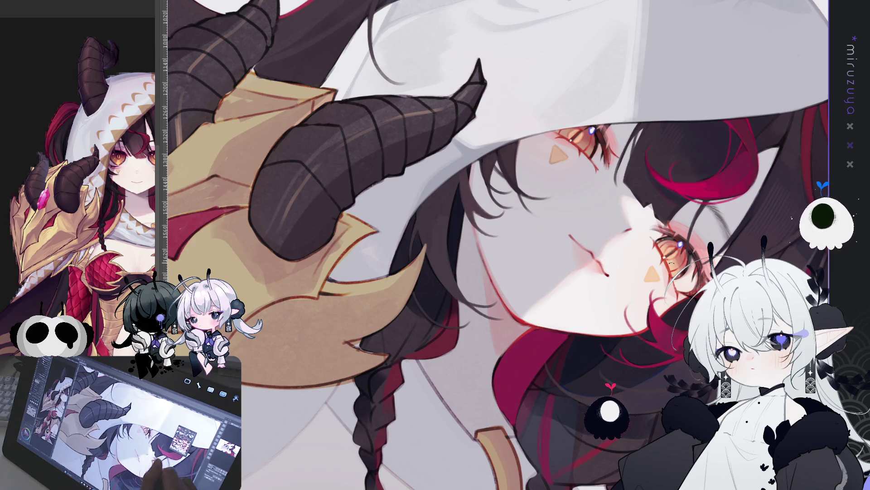
Rotate and pan the view to tilt the portrait toward the horn and shoulder armor.
key(minus)
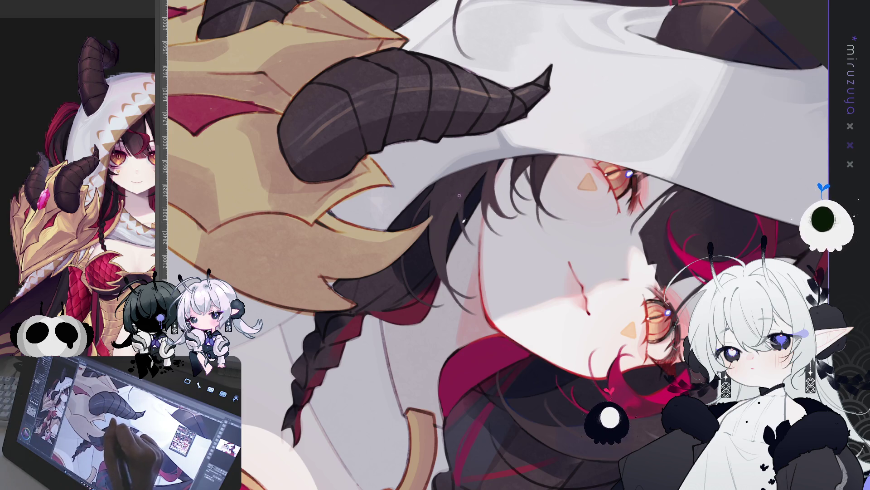
key(ctrl+at)
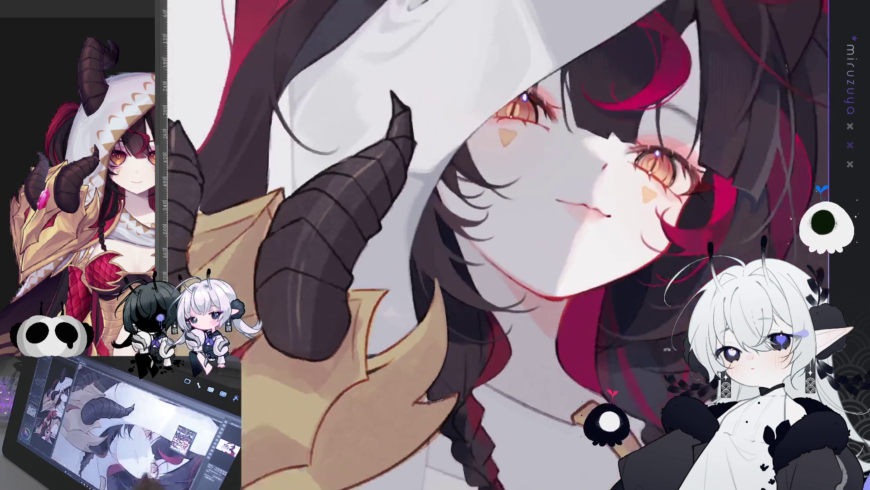
key(minus)
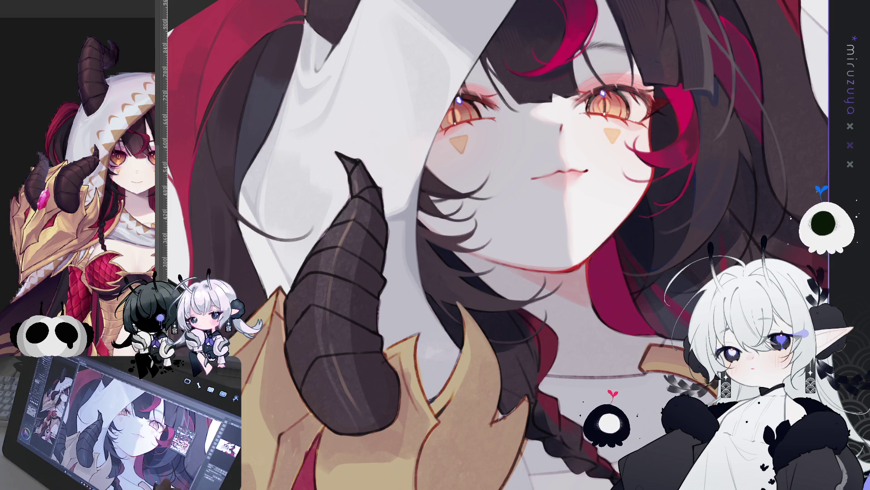
key(asciicircum)
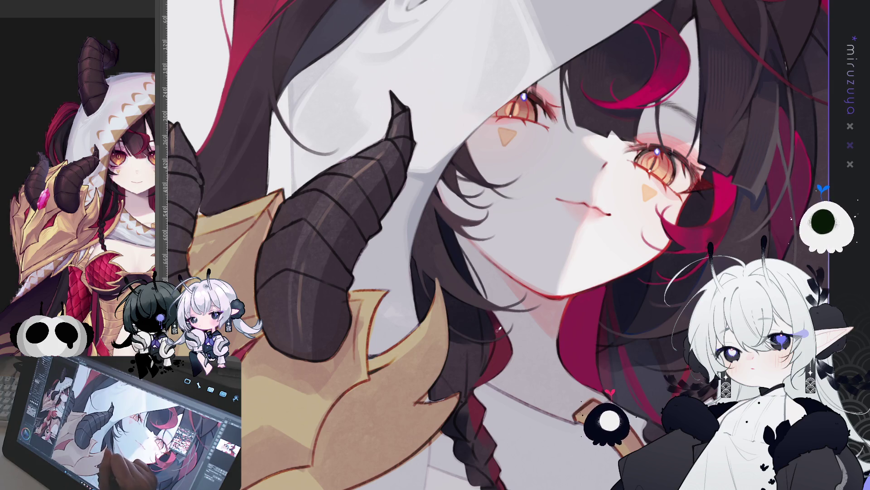
key(r)
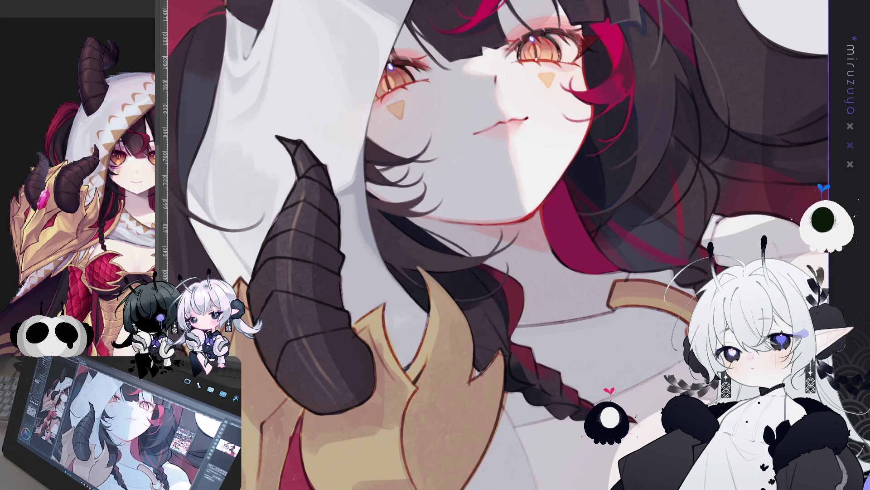
key(minus)
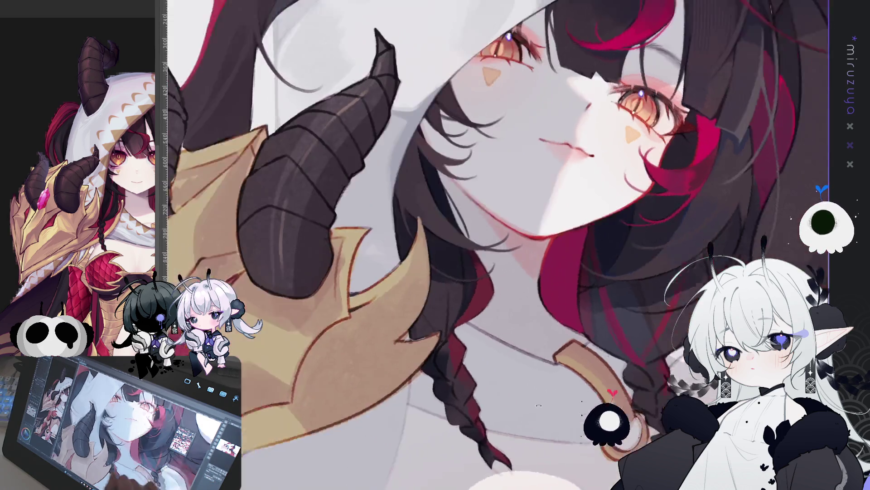
mouse_move(558, 395)
mouse_down()
mouse_move(526, 277)
mouse_move(447, 310)
mouse_up()
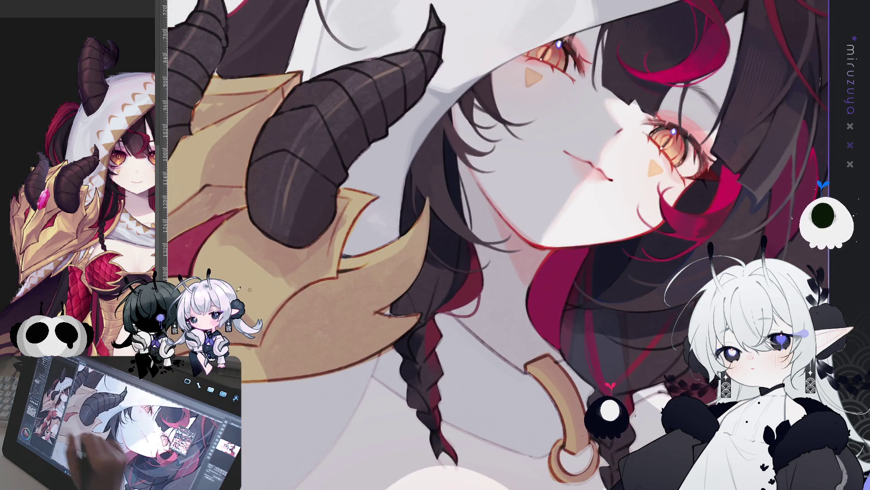
Rotate the view to frame the braid and collar ring, then turn it back toward upright.
drag(249, 289, 381, 267)
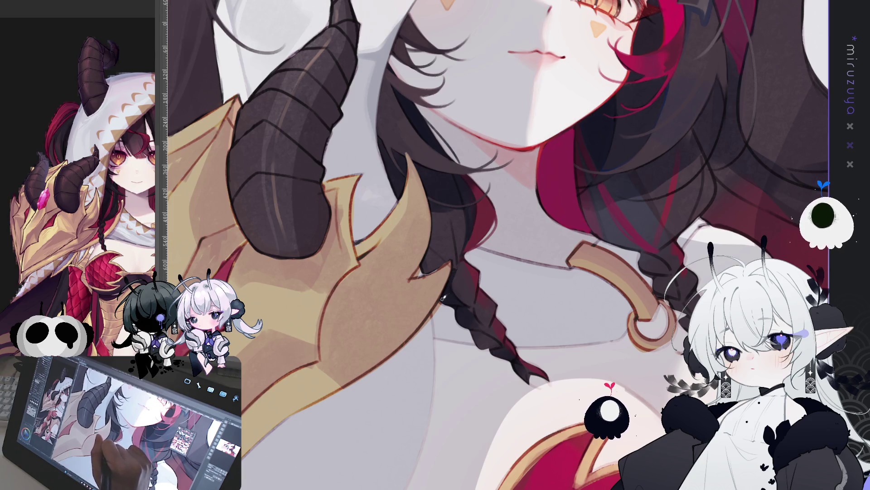
drag(442, 299, 411, 238)
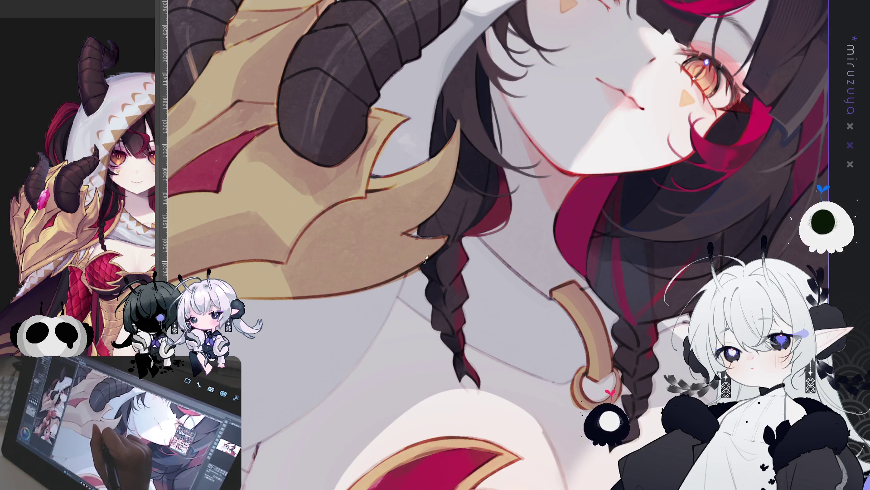
key(asciicircum)
key(asciicircum)
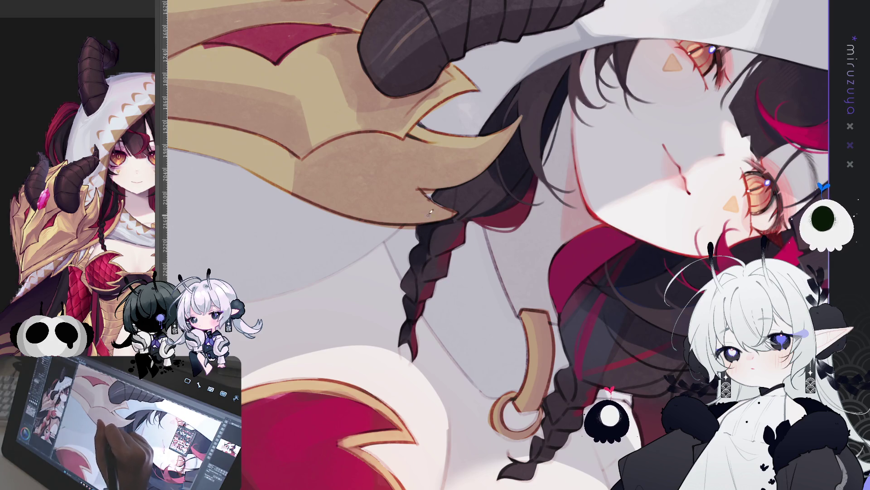
key(minus)
key(minus)
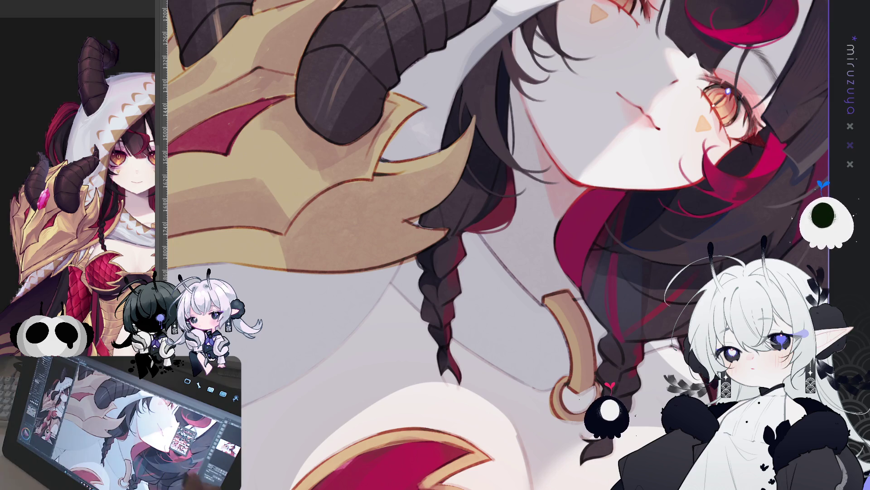
scroll(449, 236, down, 2)
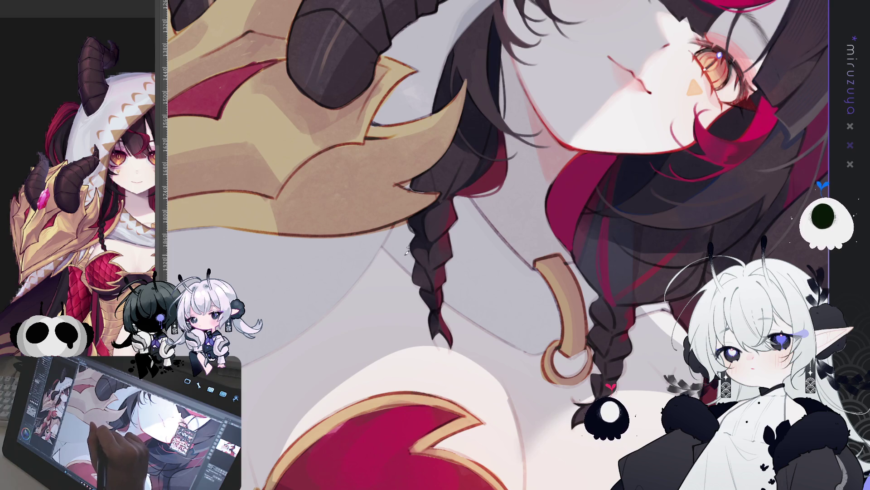
drag(430, 119, 450, 260)
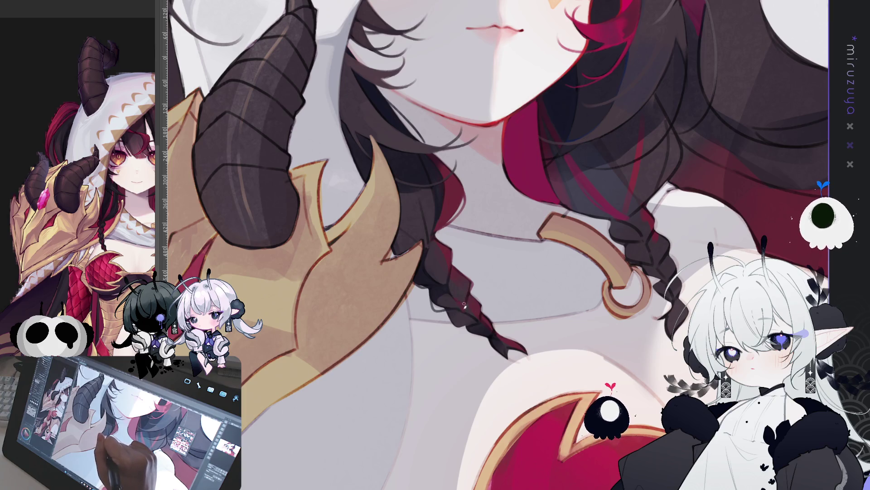
drag(460, 306, 675, 224)
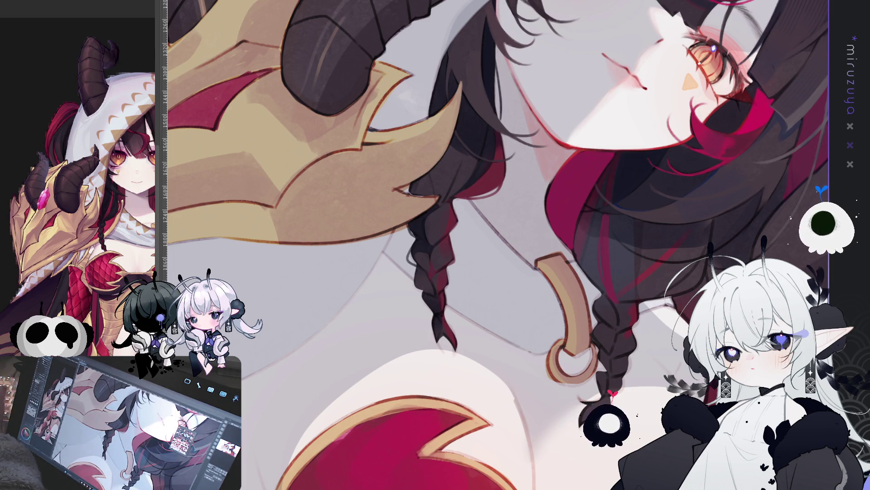
Pan the view to bring the braid and collar area into sight.
drag(768, 183, 595, 310)
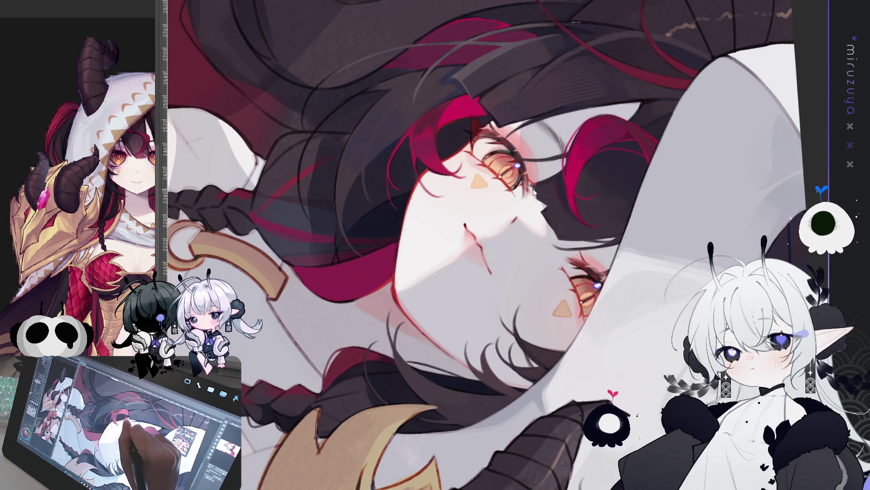
key(h)
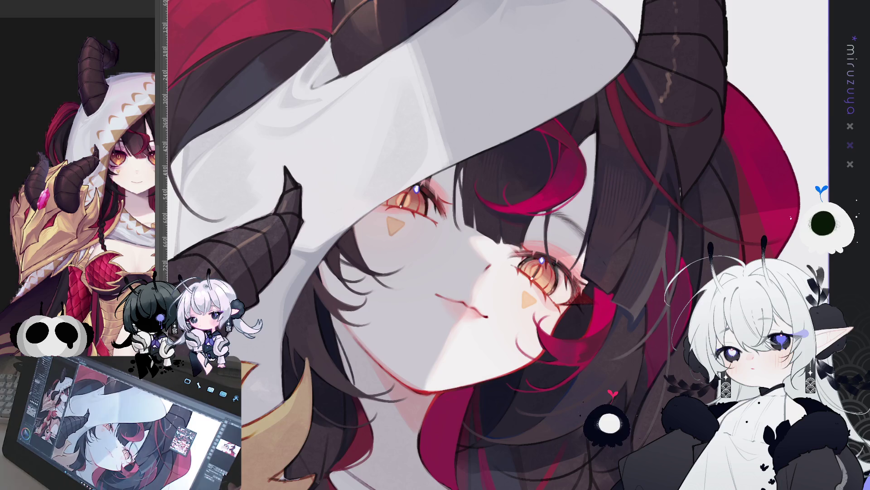
key(h)
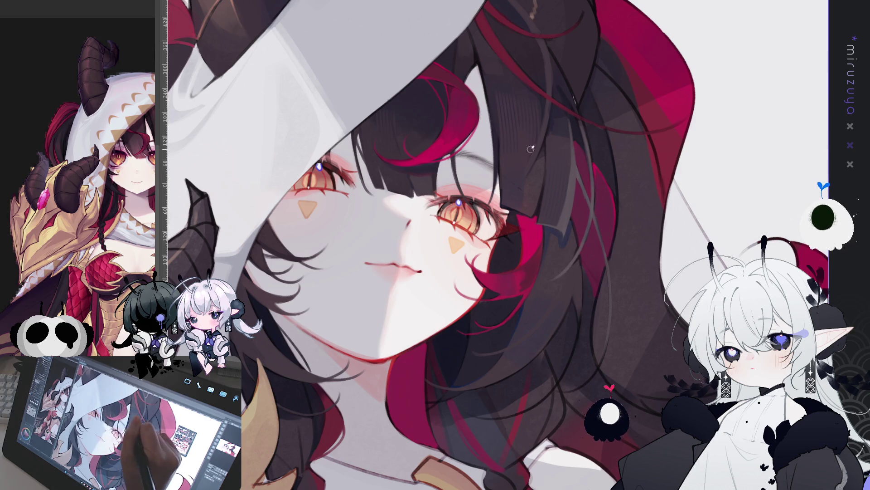
mouse_move(531, 150)
mouse_down()
mouse_move(624, 197)
mouse_move(389, 176)
mouse_up()
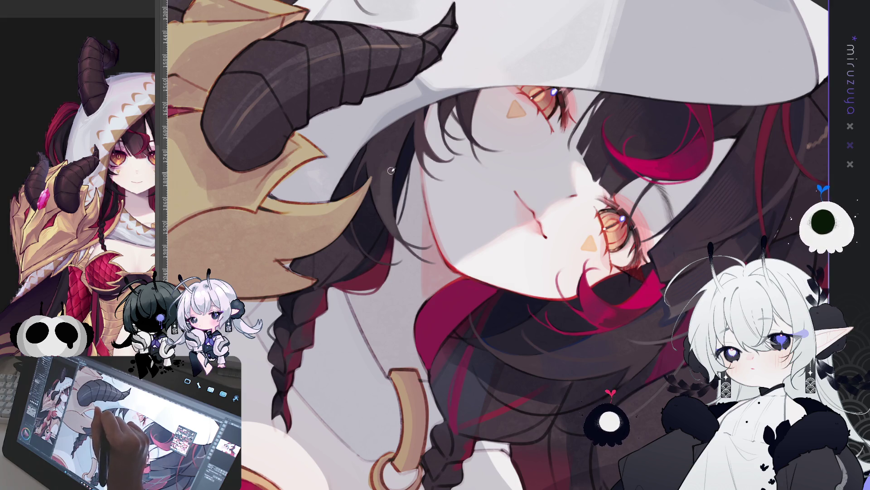
drag(546, 375, 671, 317)
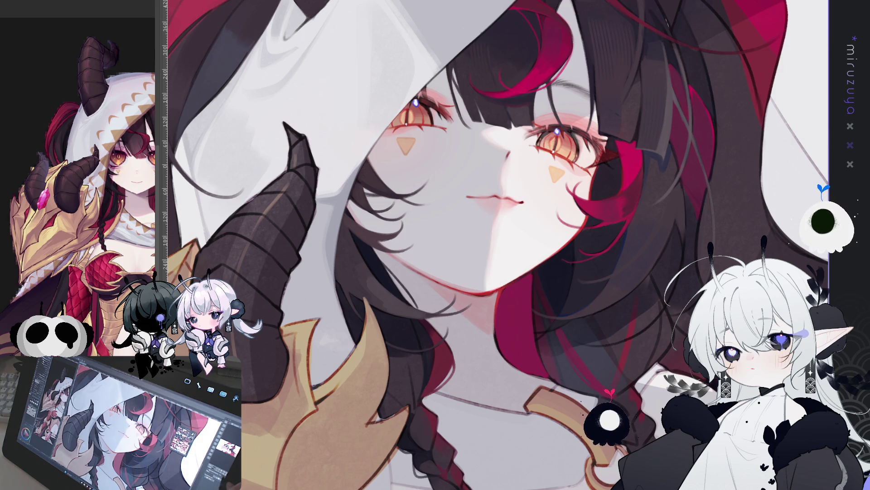
key(h)
scroll(652, 347, up, 3)
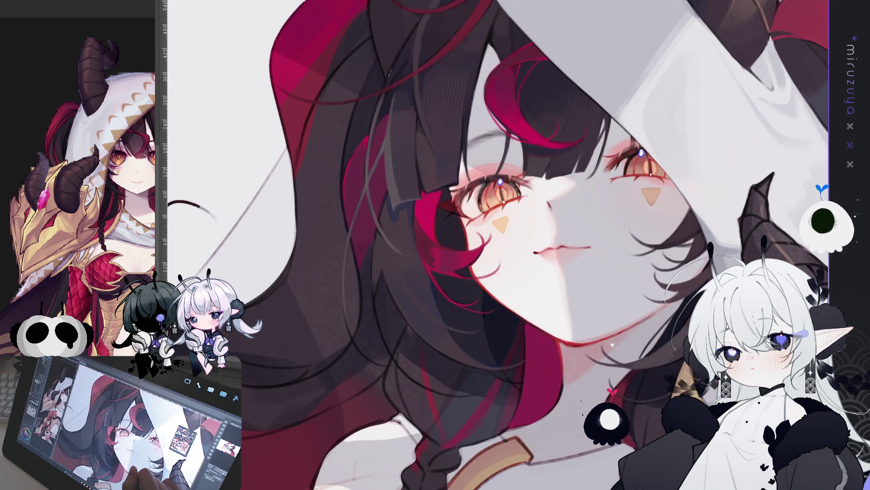
scroll(651, 345, up, 3)
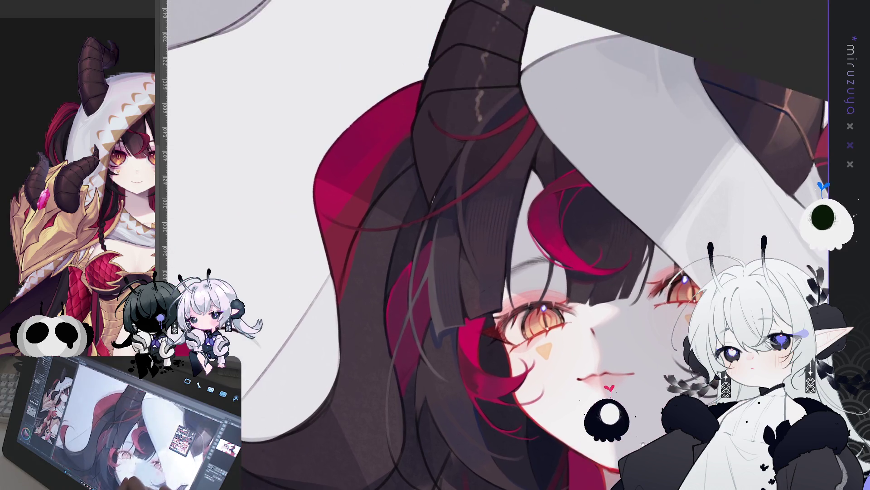
key(asciicircum)
key(asciicircum)
key(asciicircum)
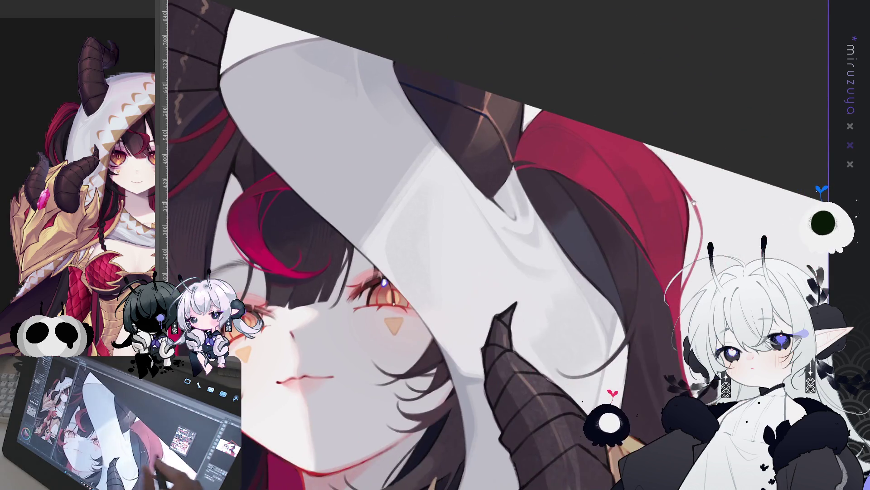
scroll(499, 245, down, 2)
scroll(499, 245, down, 3)
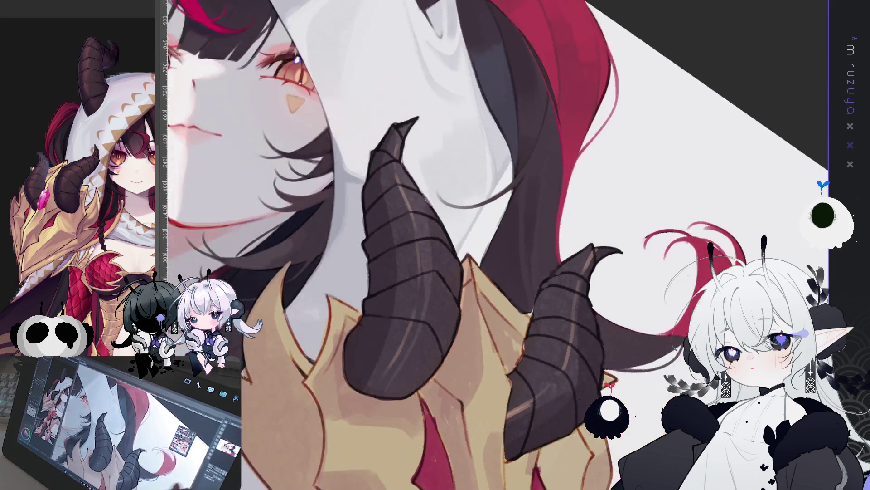
scroll(499, 245, up, 2)
scroll(480, 245, down, 4)
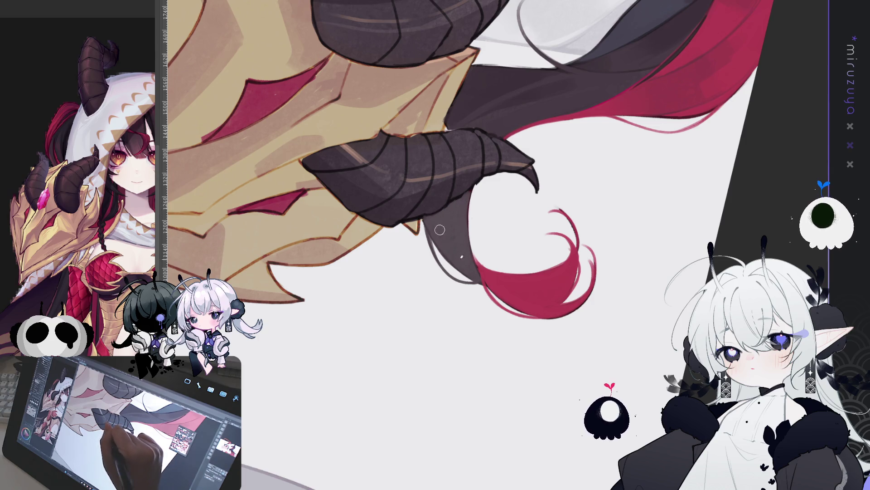
Darken the hair shading beside the red strand, then level the view on the face and eye.
drag(569, 142, 563, 195)
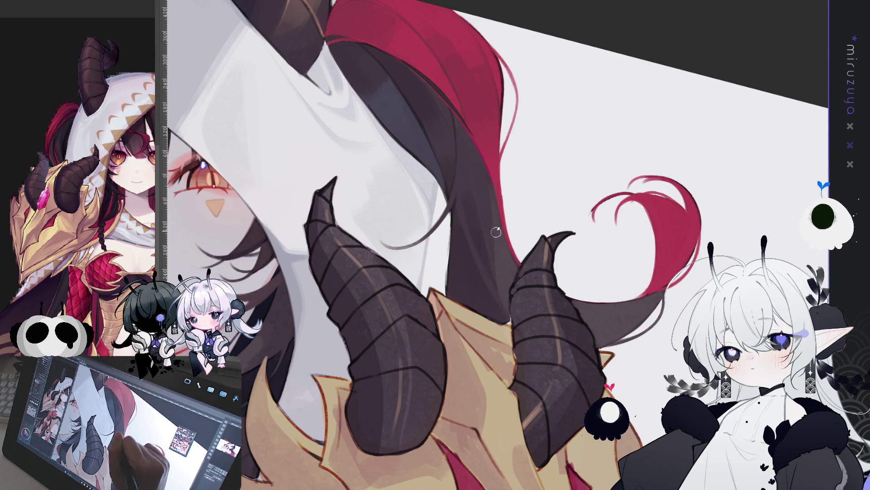
drag(486, 202, 514, 308)
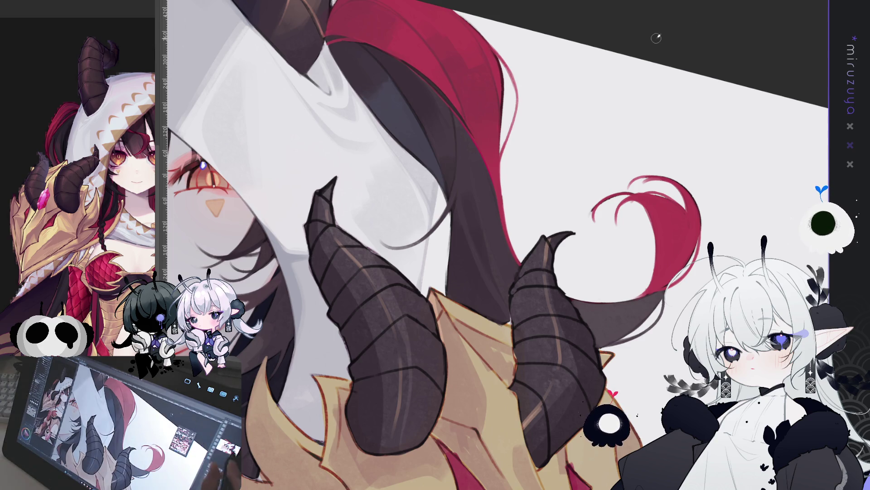
key(h)
mouse_move(730, 181)
mouse_down()
mouse_move(594, 234)
mouse_move(498, 244)
mouse_up()
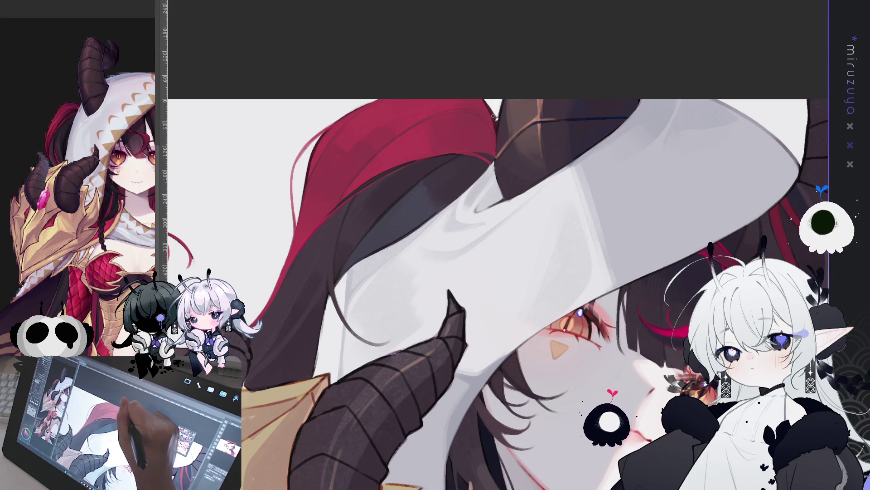
Brush one faint light stroke down the front of the white hood.
mouse_move(496, 151)
mouse_down()
mouse_move(447, 186)
mouse_move(421, 221)
mouse_up()
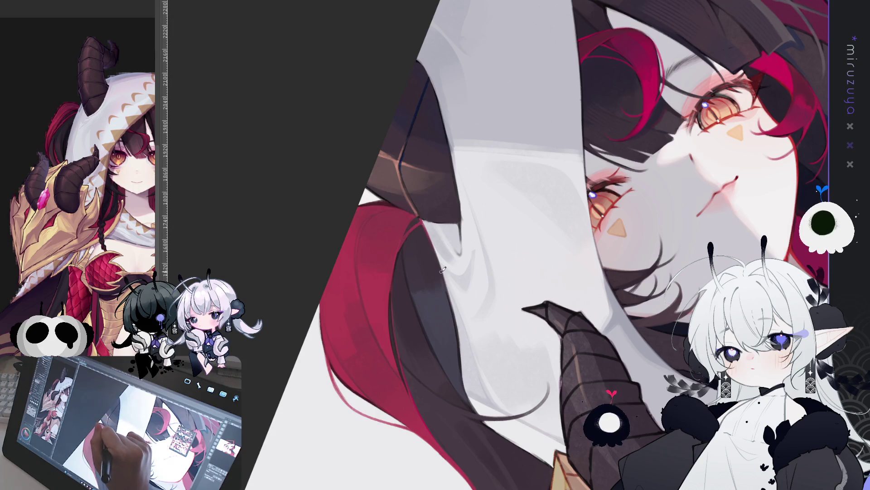
drag(455, 328, 460, 370)
mouse_move(480, 413)
mouse_down()
mouse_move(614, 306)
mouse_move(662, 245)
mouse_move(630, 281)
mouse_up()
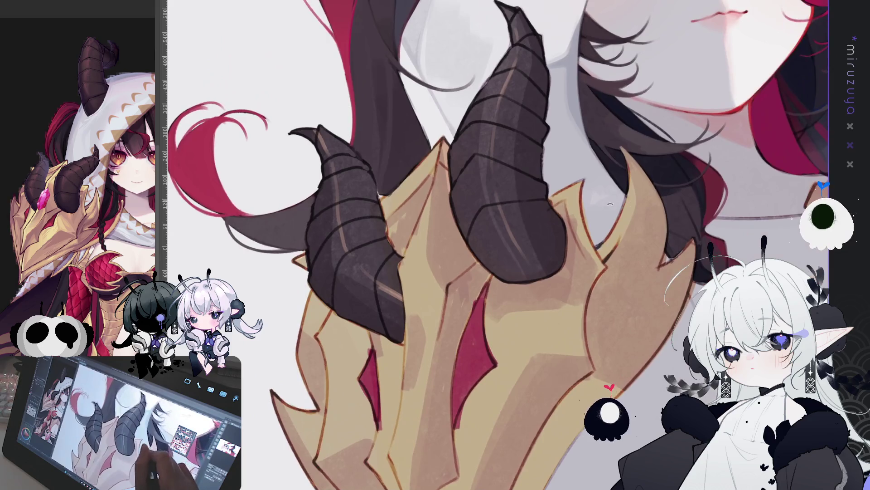
Darken the hair strand beside the girl's face with two dark brush strokes.
drag(567, 150, 582, 236)
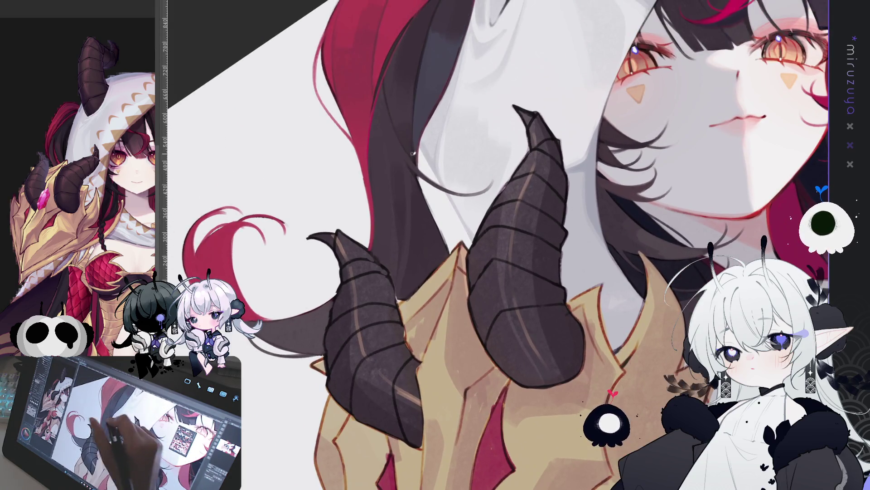
drag(414, 173, 445, 240)
drag(428, 200, 446, 247)
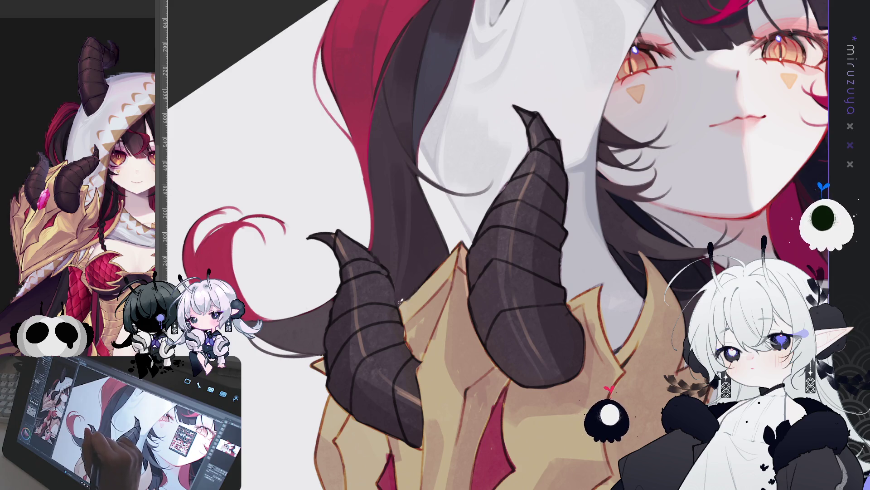
drag(435, 272, 353, 195)
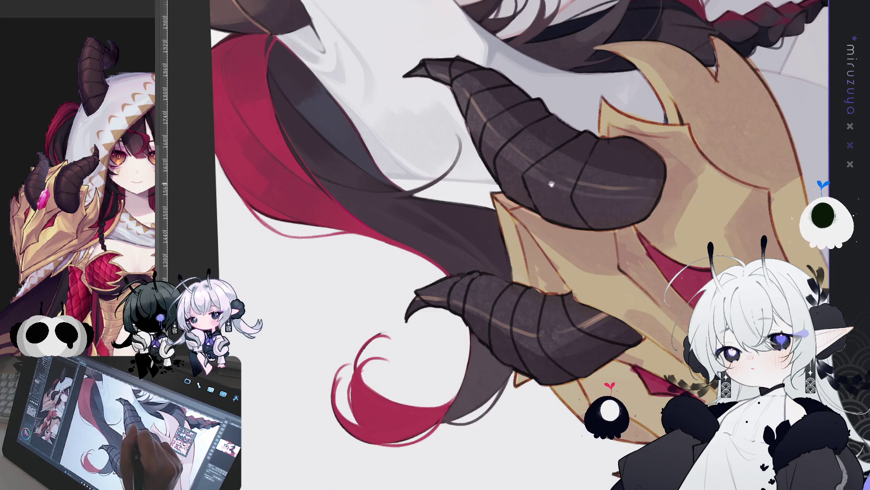
drag(551, 184, 541, 196)
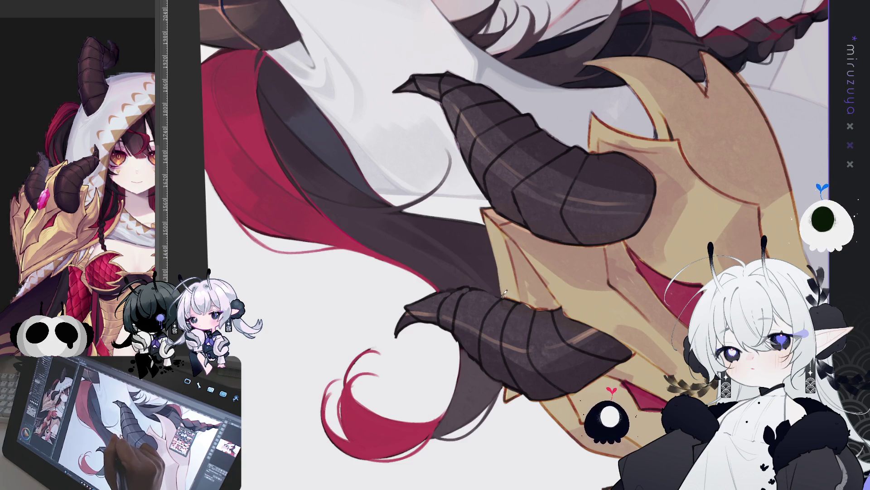
mouse_move(614, 135)
mouse_down()
mouse_move(575, 295)
mouse_move(466, 278)
mouse_up()
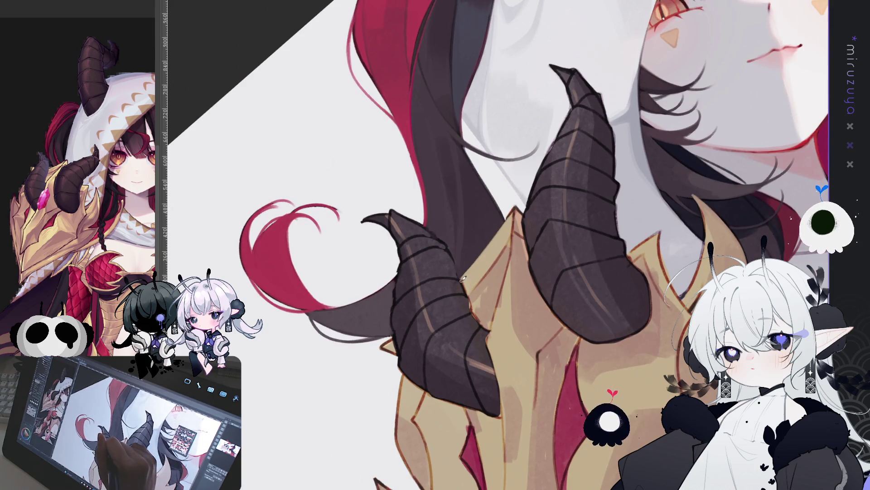
mouse_move(459, 275)
mouse_down()
mouse_move(426, 81)
mouse_move(407, 84)
mouse_move(480, 129)
mouse_move(481, 118)
mouse_move(557, 103)
mouse_up()
drag(502, 155, 435, 140)
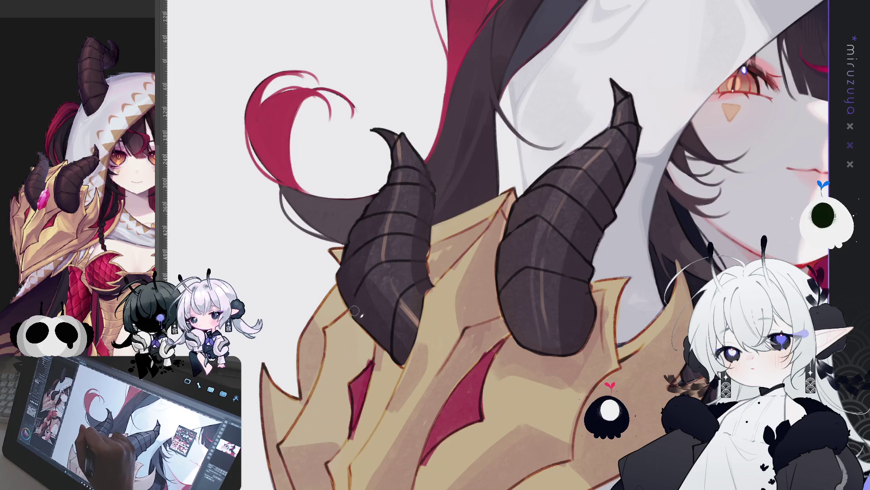
mouse_move(369, 325)
mouse_down()
mouse_move(498, 190)
mouse_move(640, 99)
mouse_up()
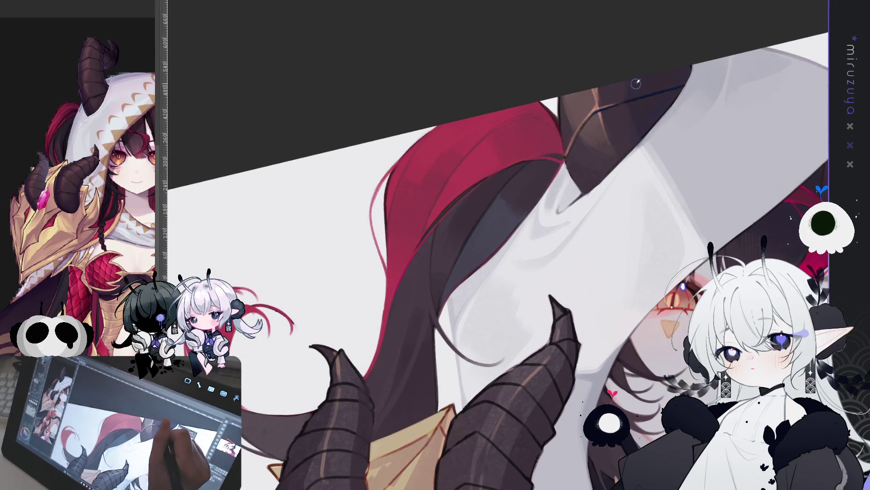
key(ctrl+@)
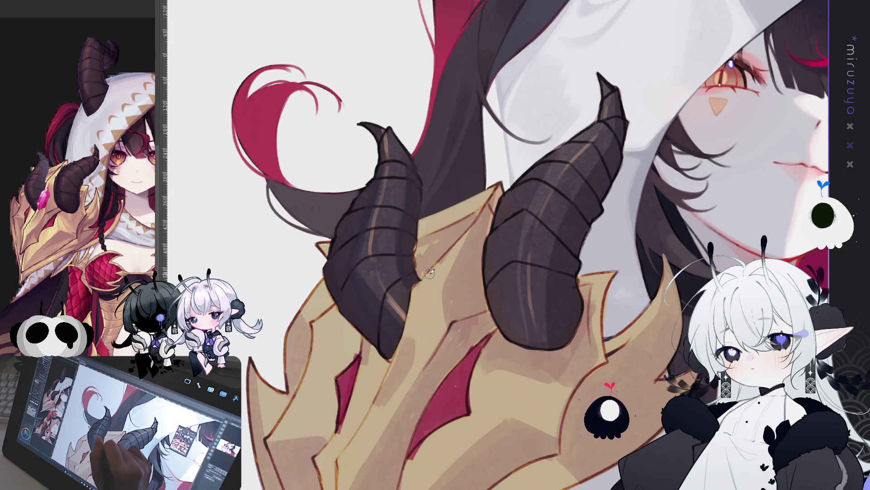
drag(430, 272, 427, 264)
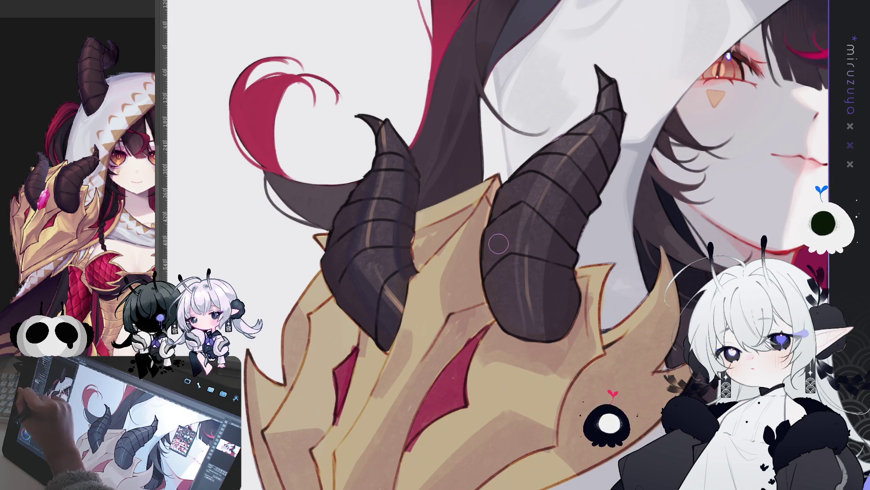
drag(498, 244, 599, 131)
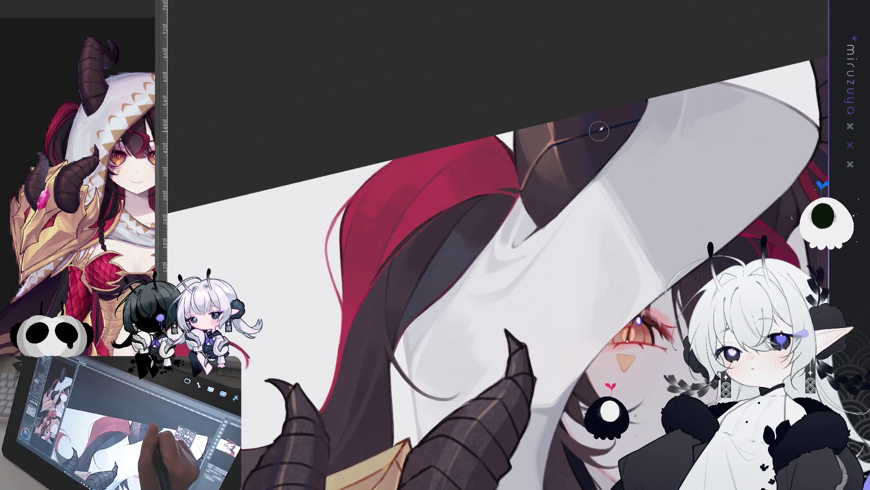
key(ctrl+@)
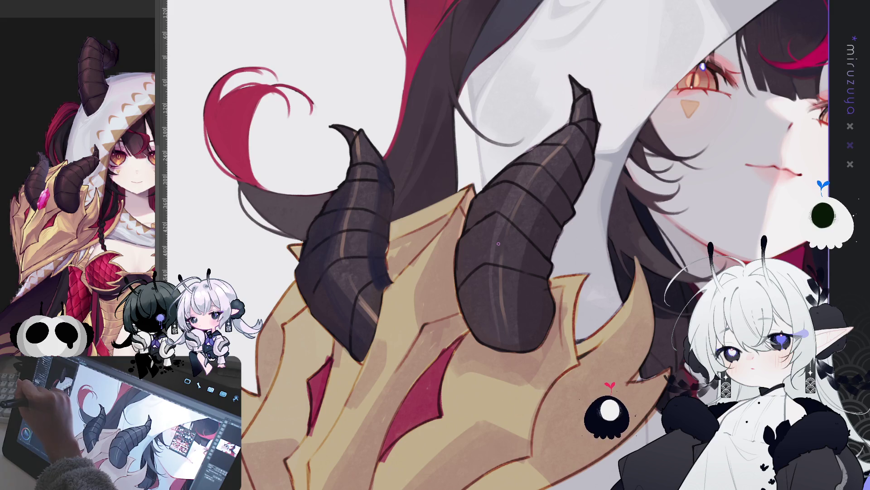
mouse_move(498, 243)
mouse_down()
mouse_move(637, 355)
mouse_move(617, 171)
mouse_up()
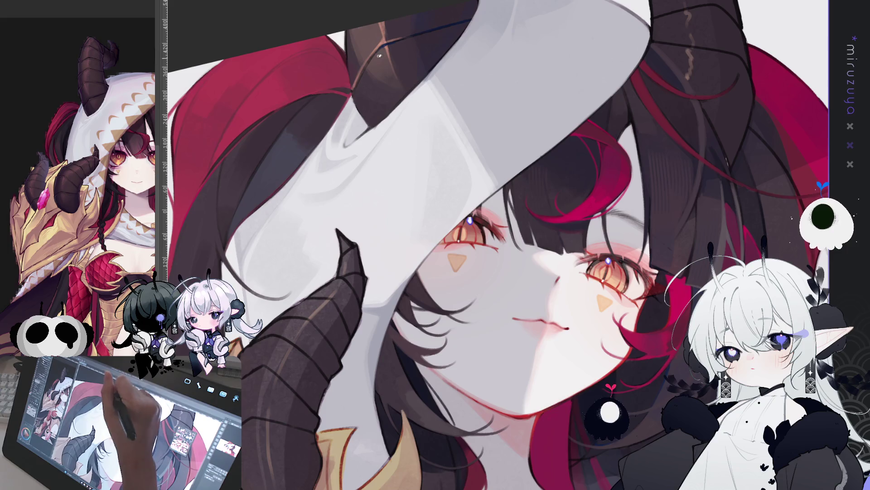
scroll(379, 55, down, 10)
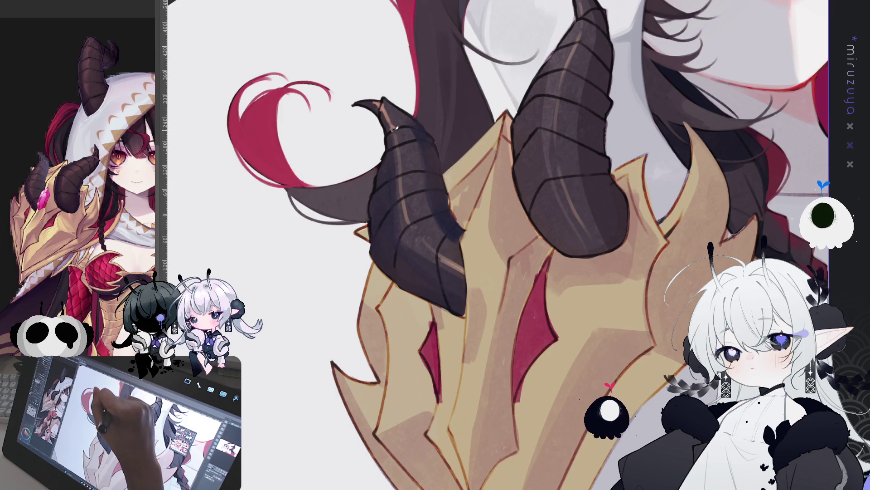
drag(398, 143, 403, 336)
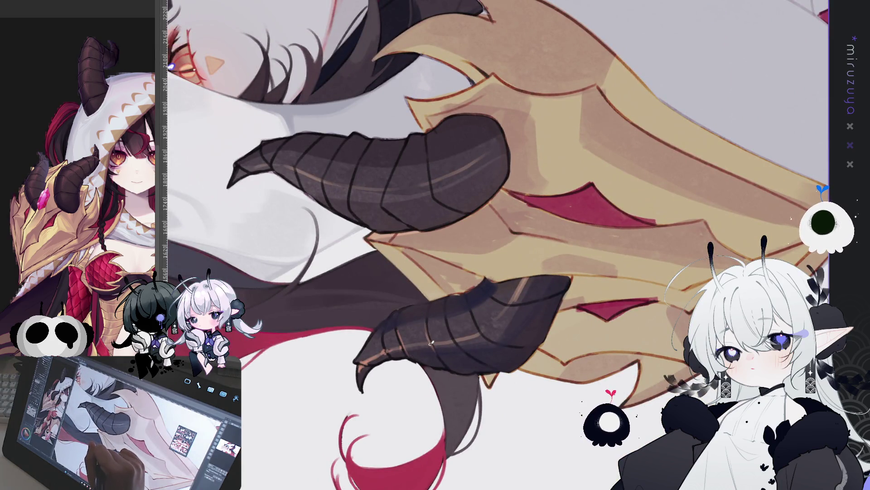
Dab a tiny white highlight onto the left horn just above the golden armour.
drag(436, 319, 380, 176)
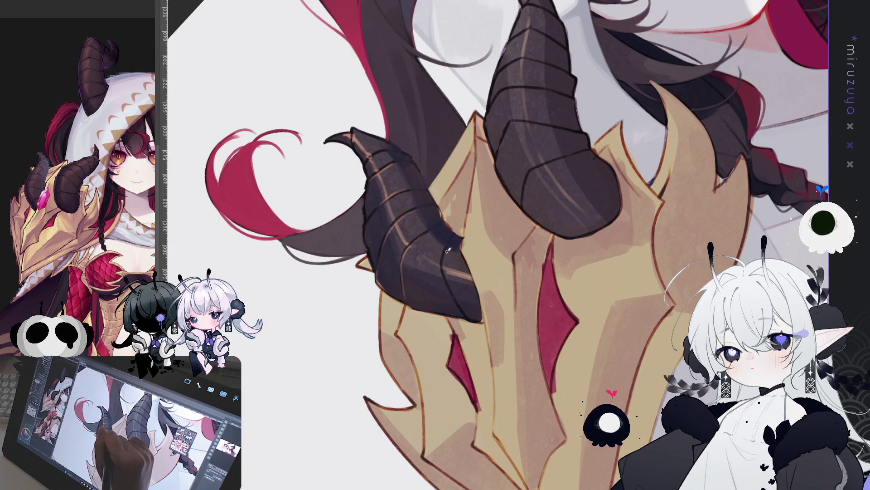
drag(452, 293, 450, 205)
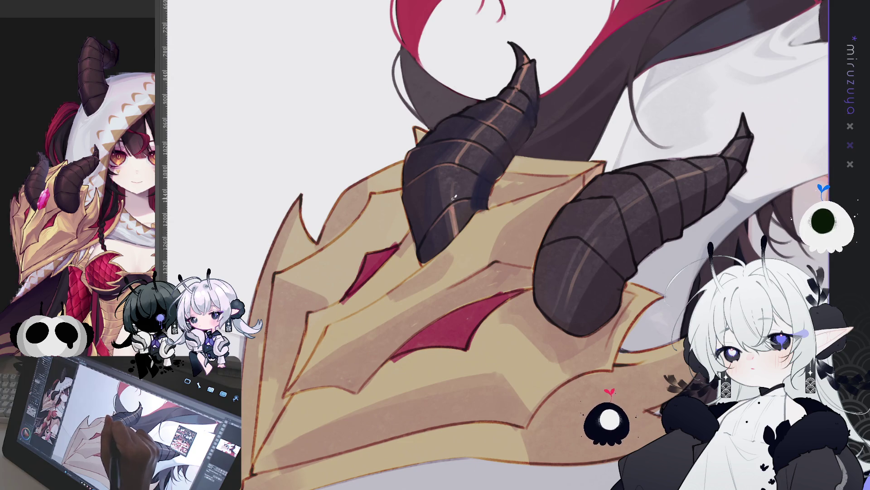
drag(460, 157, 440, 96)
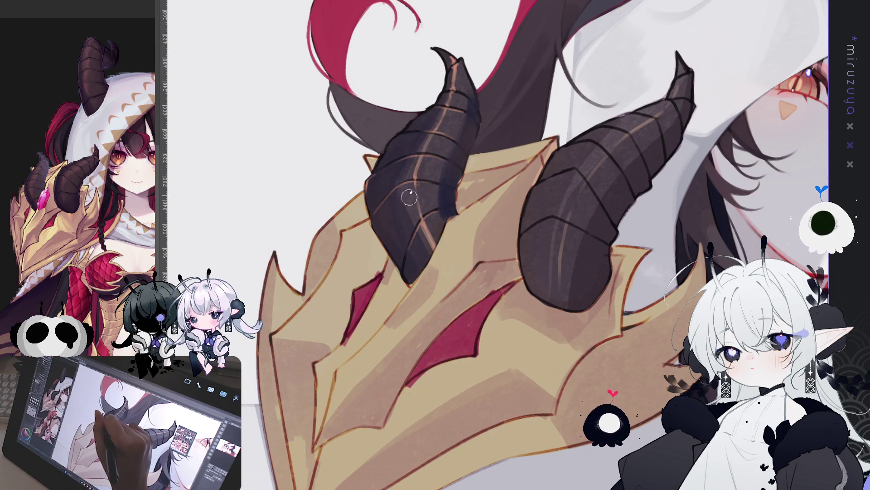
drag(424, 193, 426, 192)
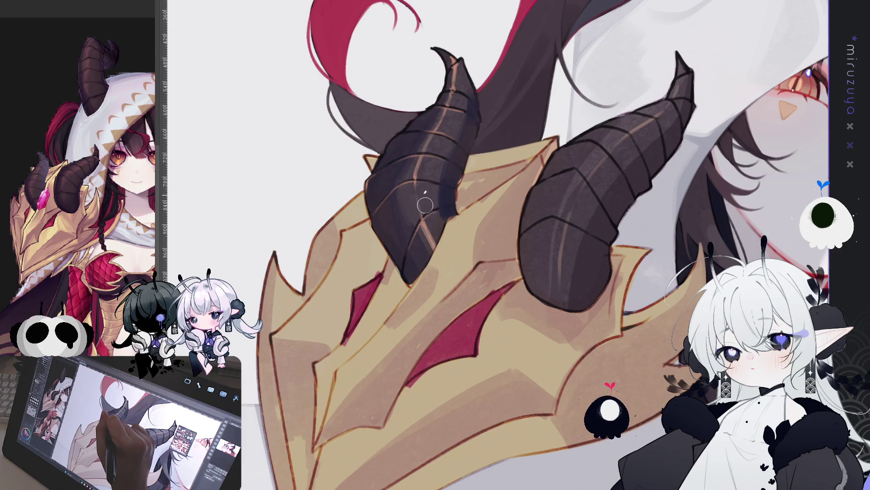
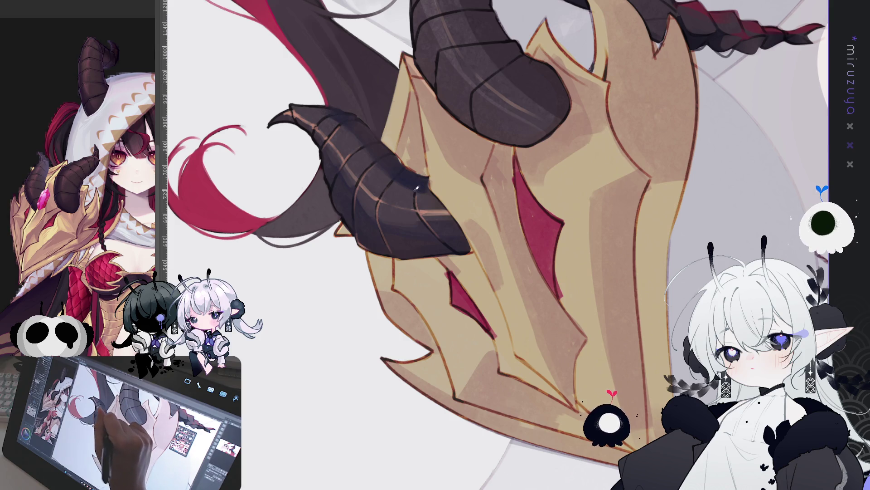
Rotate and tilt the canvas to bring the horns to a comfortable drawing angle.
drag(353, 207, 326, 284)
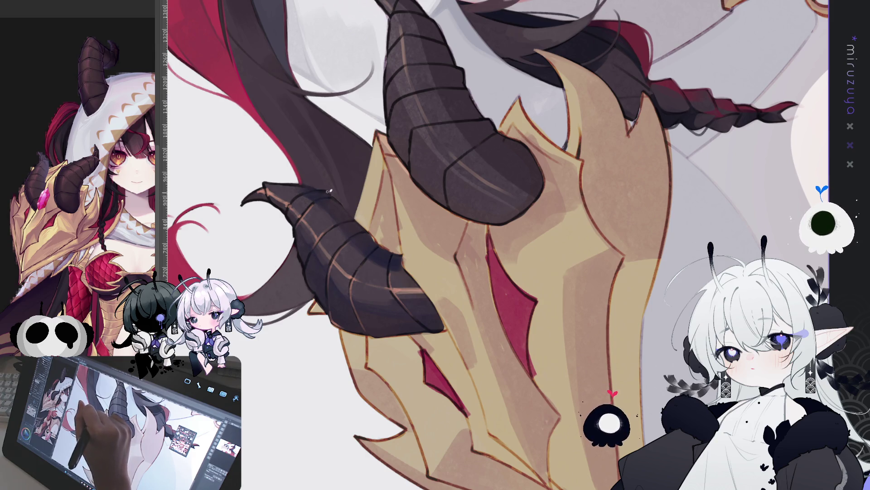
scroll(333, 192, down, 3)
scroll(557, 211, up, 5)
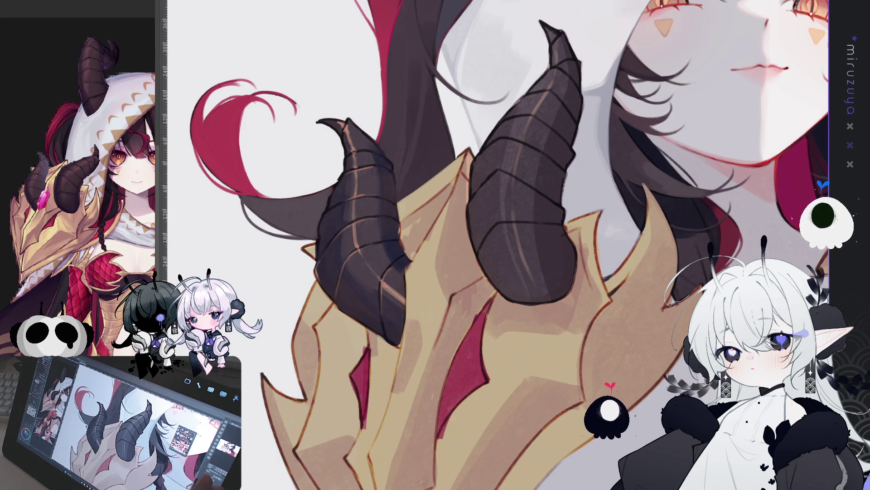
mouse_move(288, 396)
mouse_down()
mouse_move(516, 438)
mouse_move(459, 275)
mouse_up()
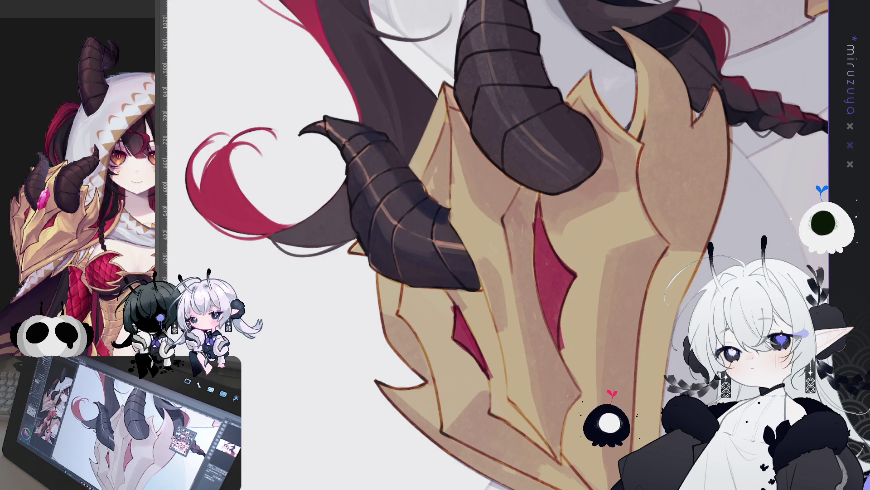
drag(508, 154, 546, 142)
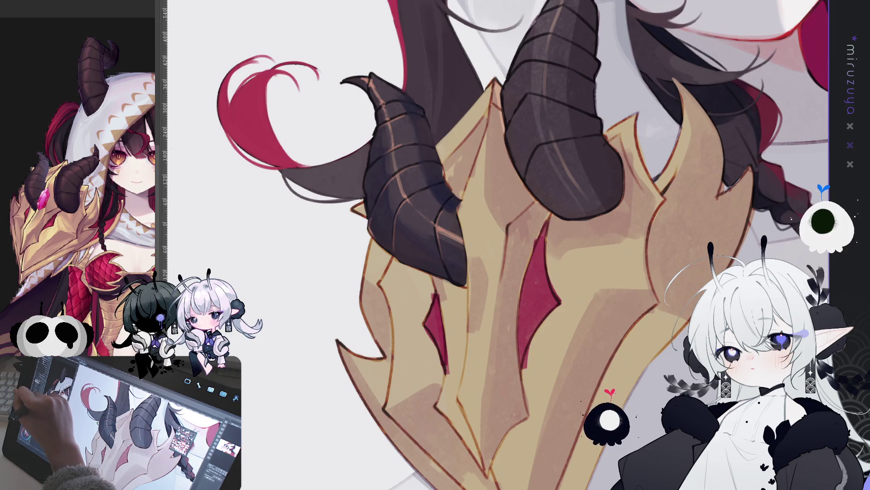
drag(499, 243, 402, 177)
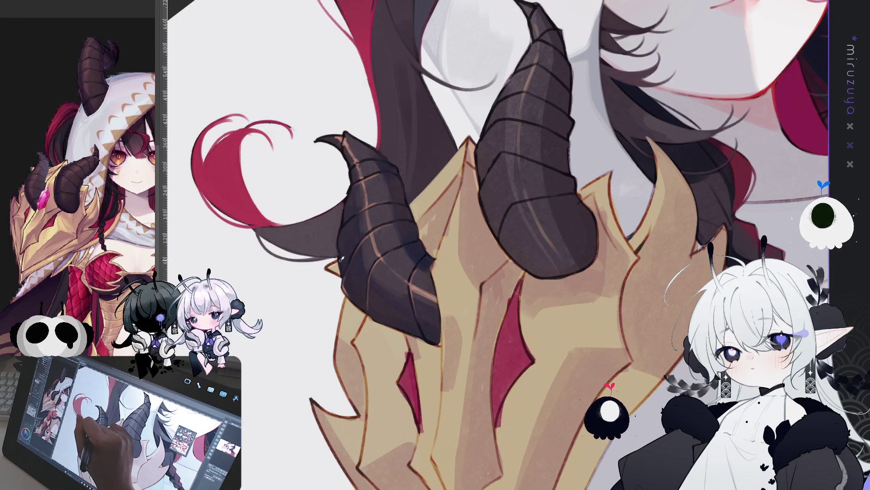
drag(430, 199, 393, 278)
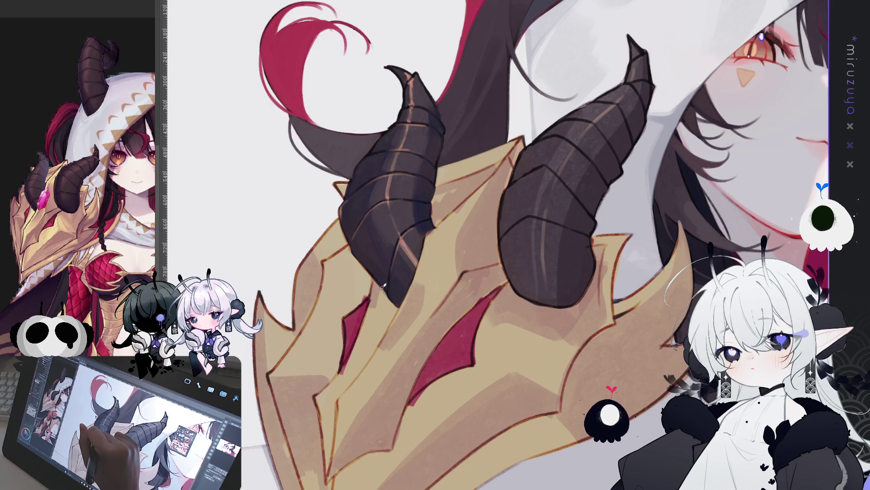
mouse_move(385, 290)
mouse_down()
mouse_move(549, 78)
mouse_move(429, 221)
mouse_up()
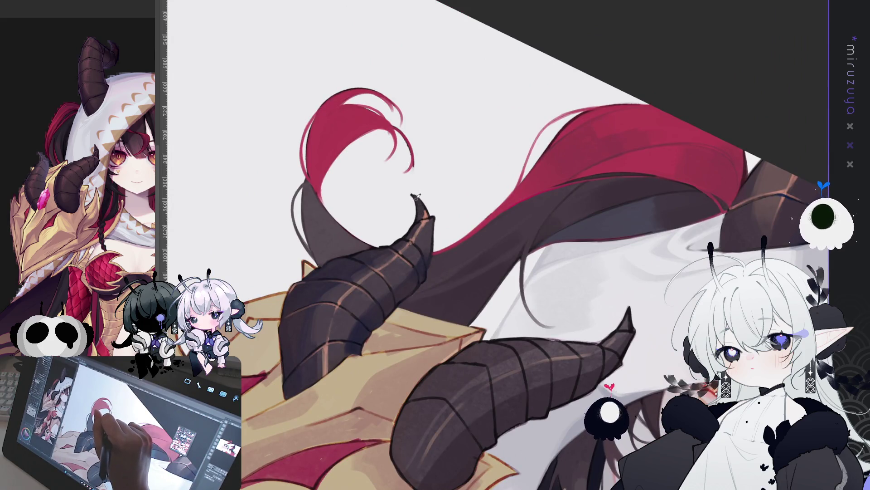
Stroke a dark G-pen line over the horn tip, then turn the canvas diagonally.
drag(412, 192, 421, 198)
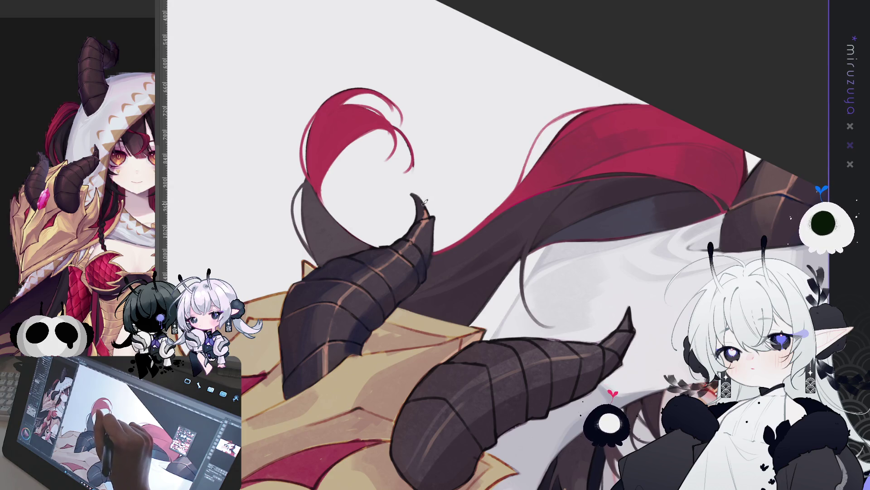
drag(397, 259, 476, 299)
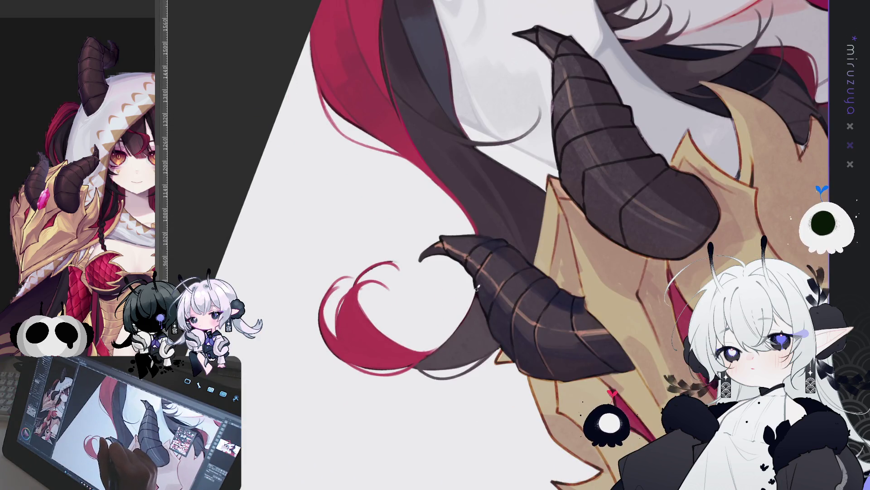
mouse_move(476, 295)
mouse_down()
mouse_move(503, 360)
mouse_move(463, 125)
mouse_up()
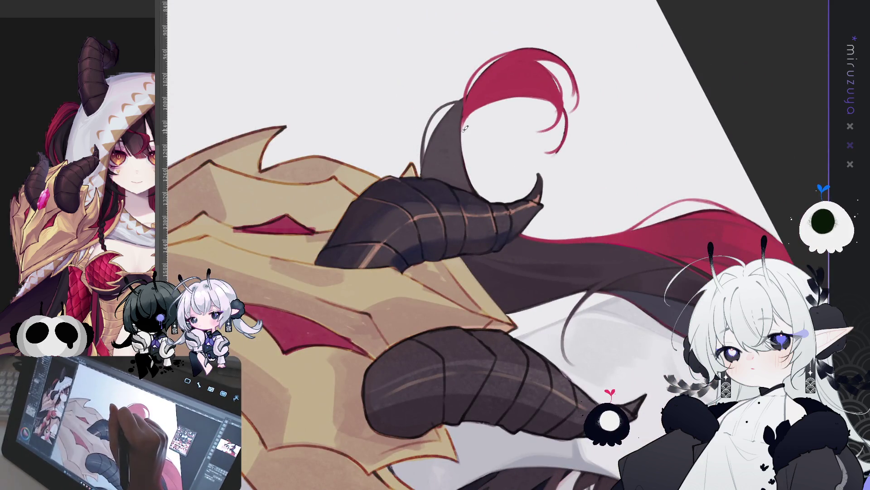
drag(463, 125, 522, 63)
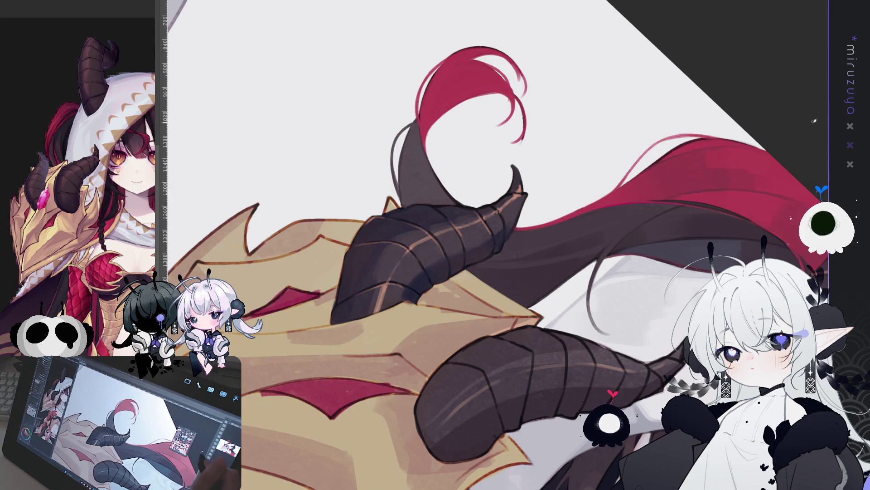
key(minus)
scroll(499, 272, up, 10)
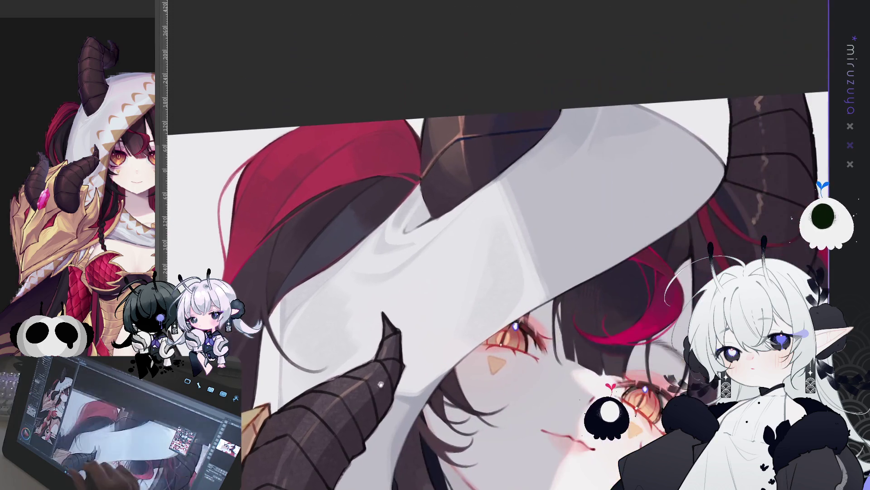
scroll(499, 272, down, 10)
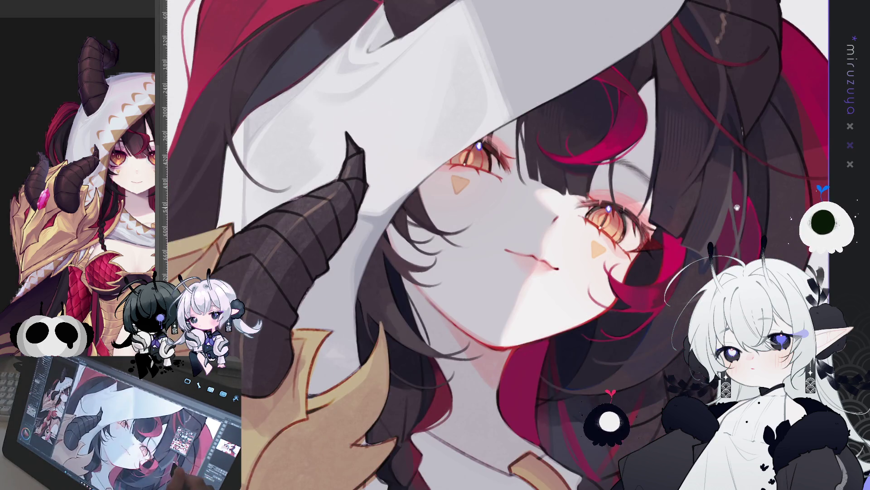
scroll(498, 244, left, 10)
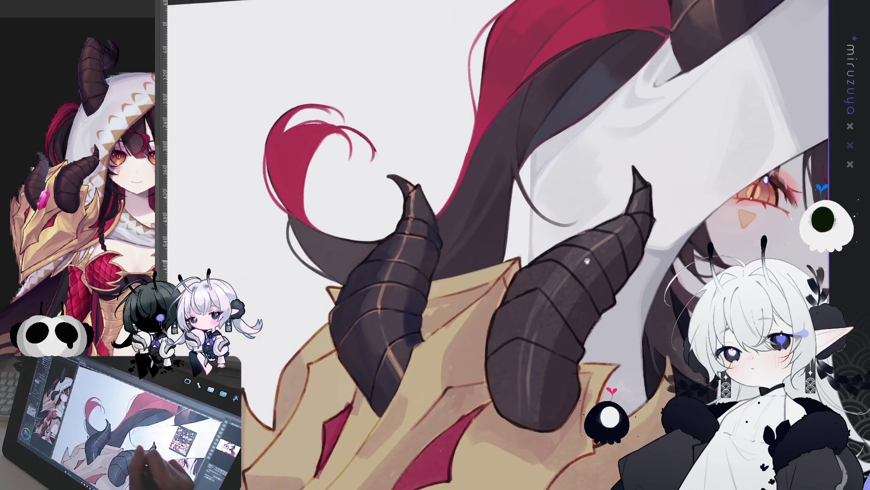
scroll(498, 245, right, 10)
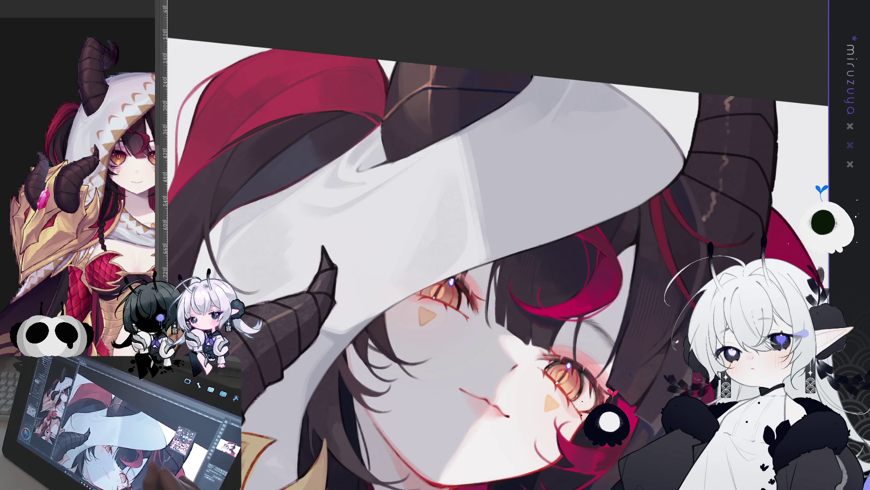
scroll(498, 245, left, 10)
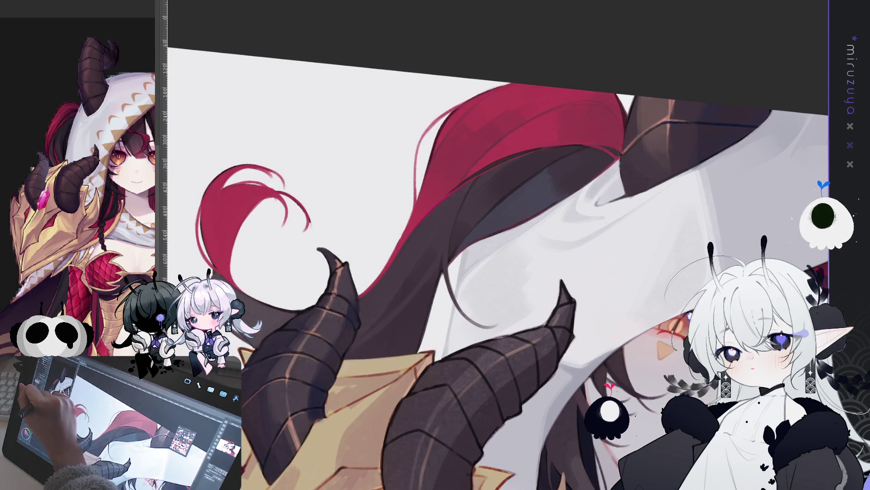
scroll(499, 245, left, 5)
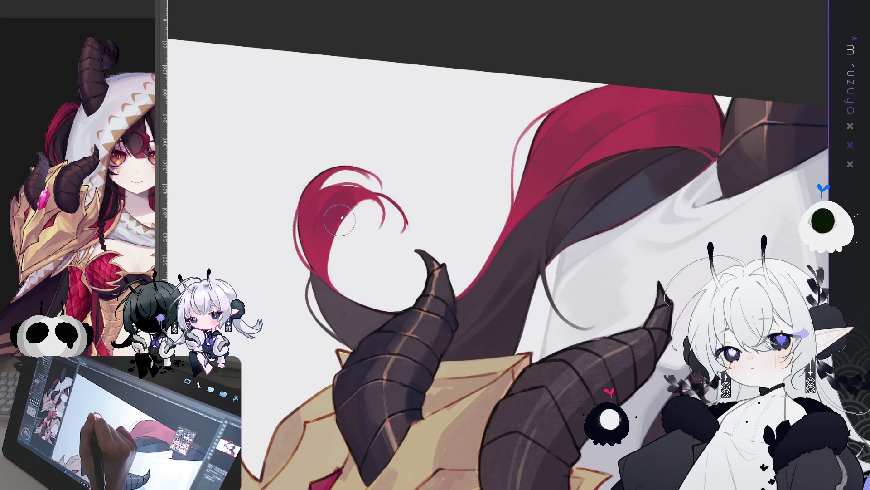
Rotate and pan the canvas to look over the face above the horns.
drag(339, 221, 376, 182)
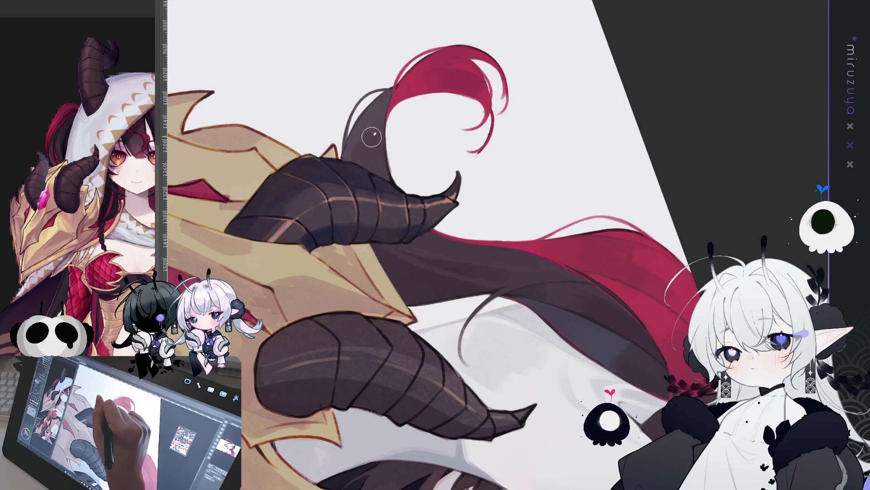
mouse_move(400, 307)
mouse_down()
mouse_move(571, 423)
mouse_move(622, 339)
mouse_up()
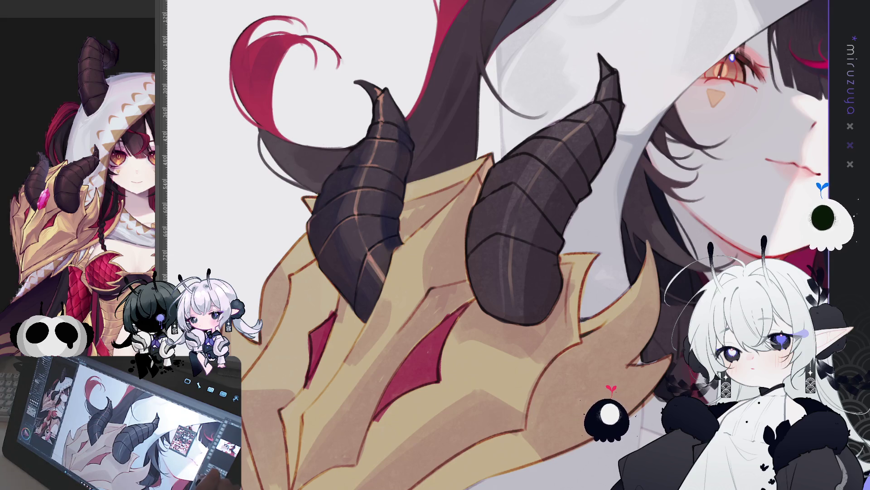
scroll(499, 245, up, 3)
drag(498, 244, 430, 177)
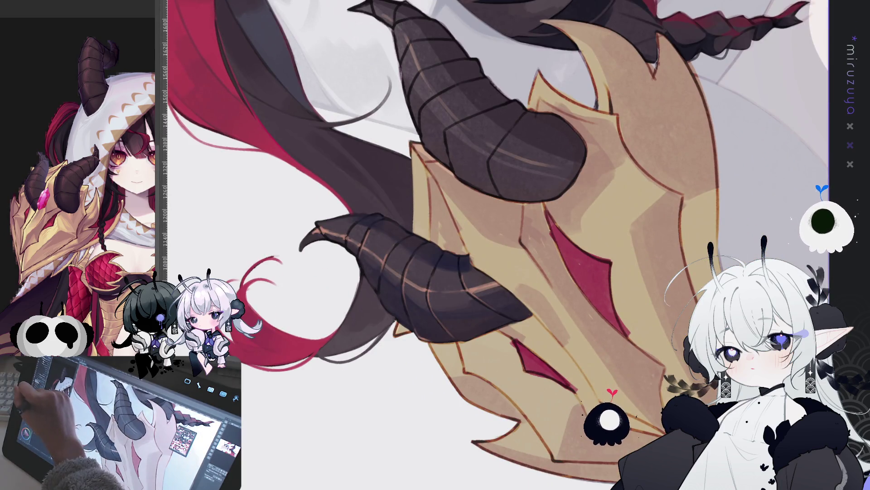
drag(504, 138, 489, 360)
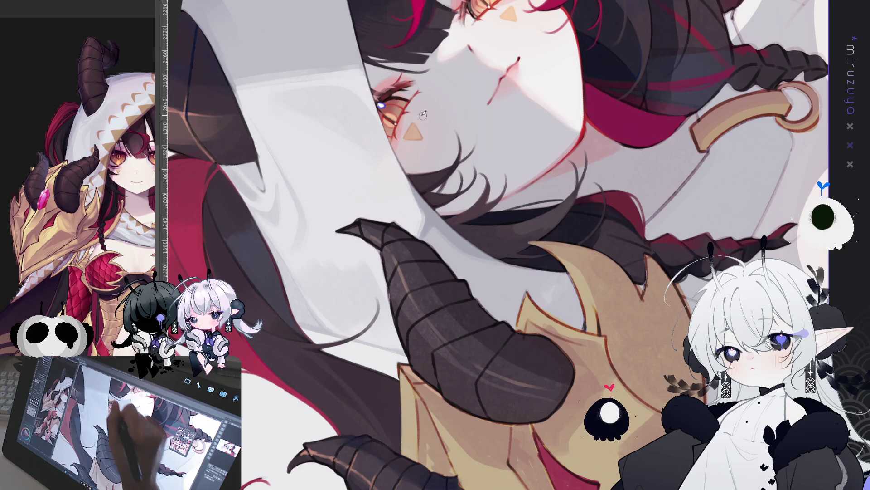
drag(499, 136, 483, 195)
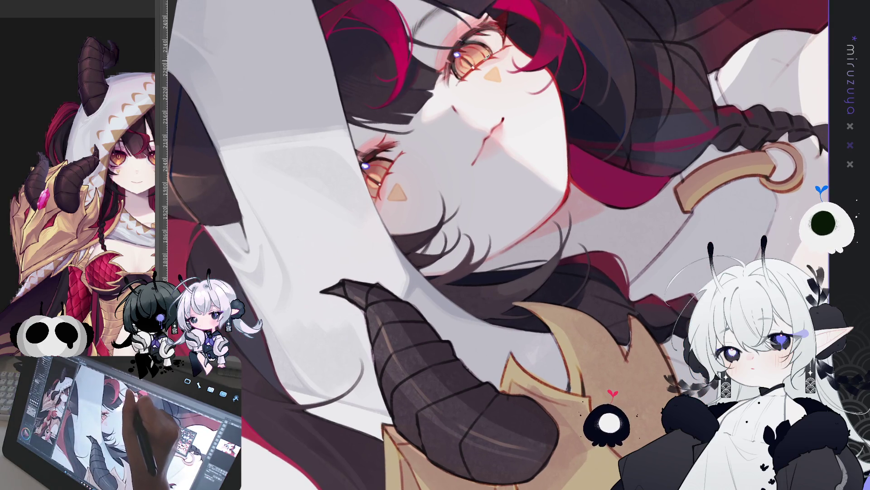
Touch up the edge of the gold helmet armor with the pen.
drag(401, 463, 397, 225)
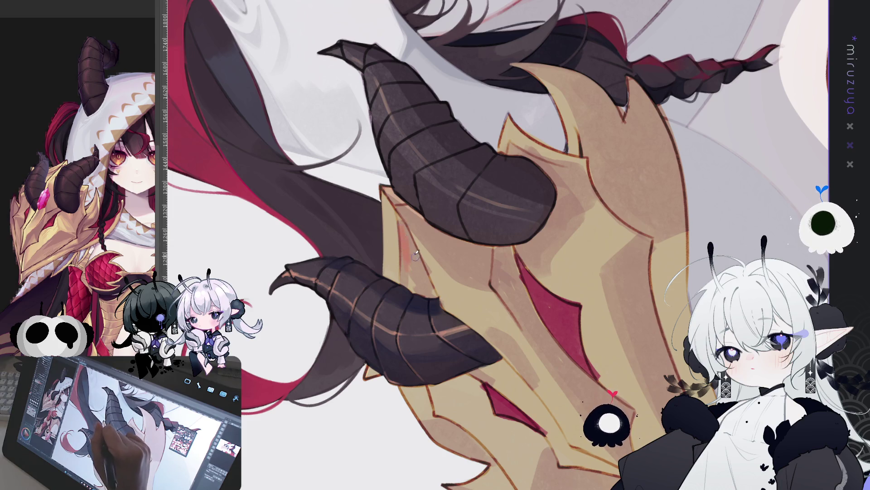
drag(400, 217, 403, 213)
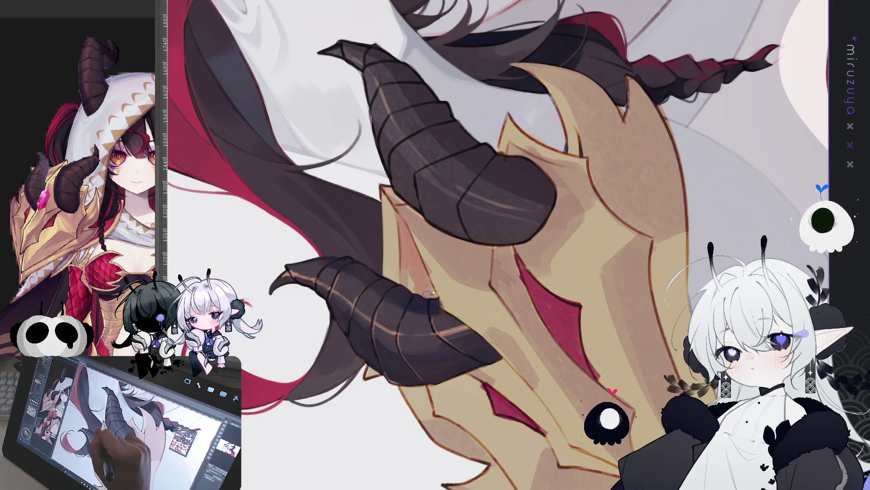
drag(403, 274, 427, 208)
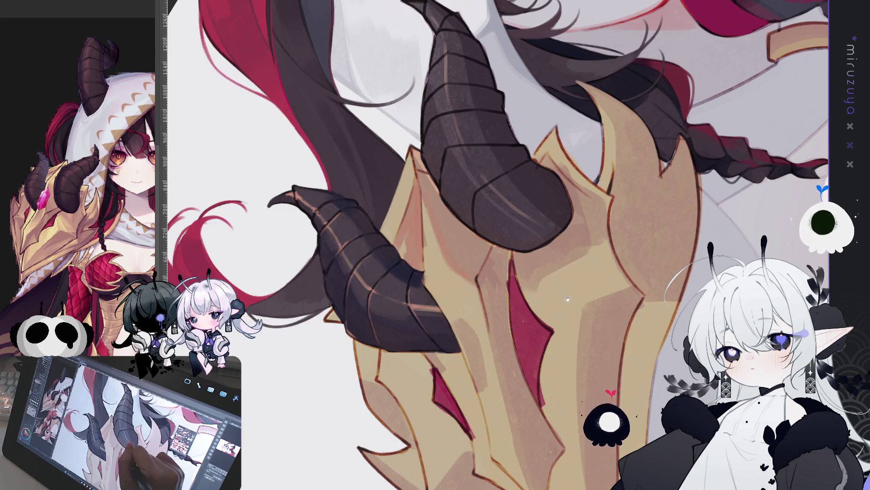
scroll(523, 281, down, 5)
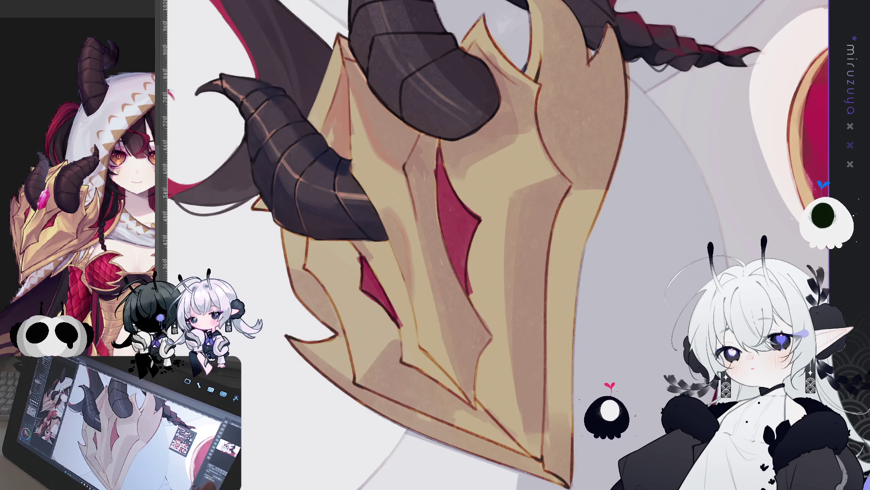
Undo the last stroke, then paint short darker strokes along the gold armor's lower ridges.
key(ctrl+z)
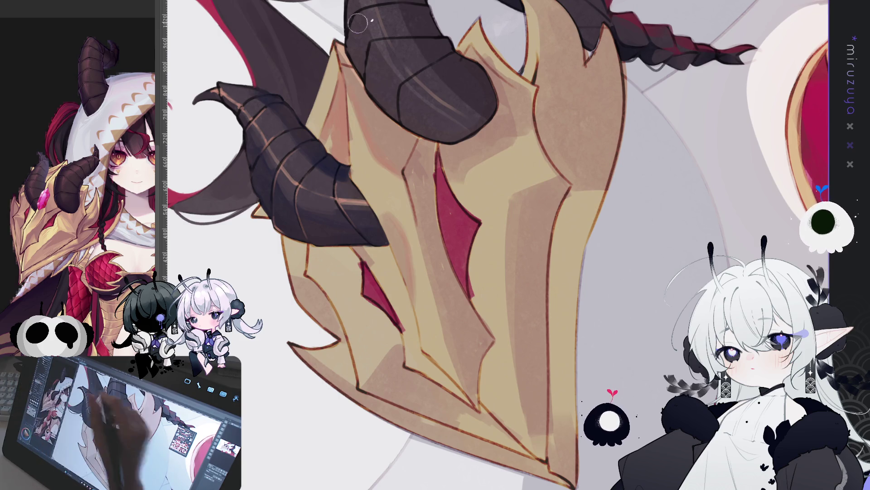
mouse_move(419, 181)
mouse_down()
mouse_move(418, 220)
mouse_move(429, 228)
mouse_move(429, 150)
mouse_move(432, 235)
mouse_move(422, 177)
mouse_move(475, 398)
mouse_up()
drag(471, 344, 482, 340)
drag(446, 280, 478, 334)
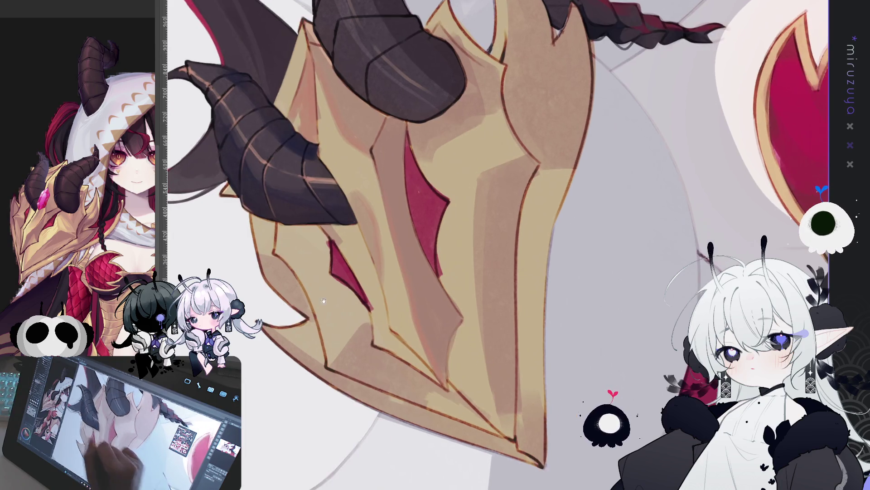
drag(452, 342, 421, 322)
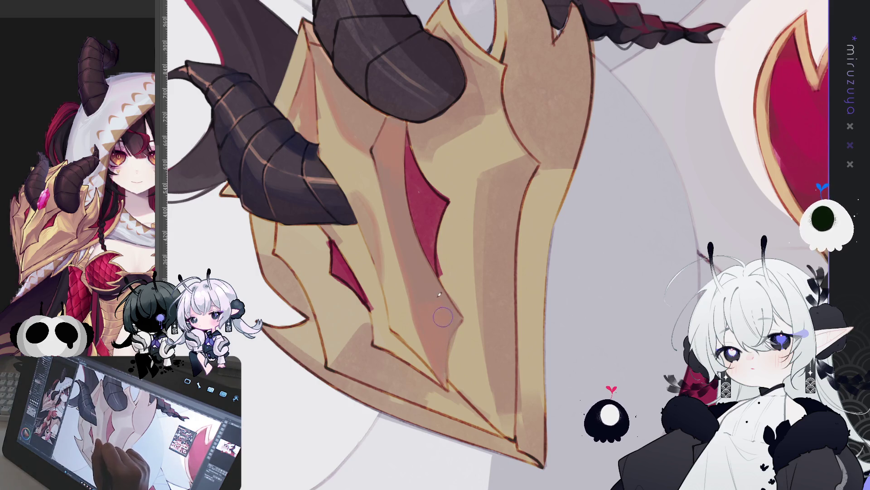
scroll(357, 64, down, 3)
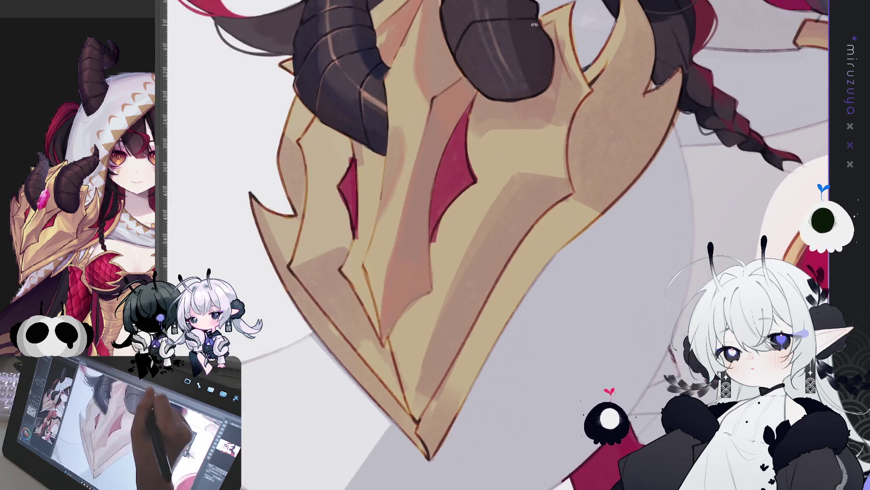
scroll(429, 147, up, 3)
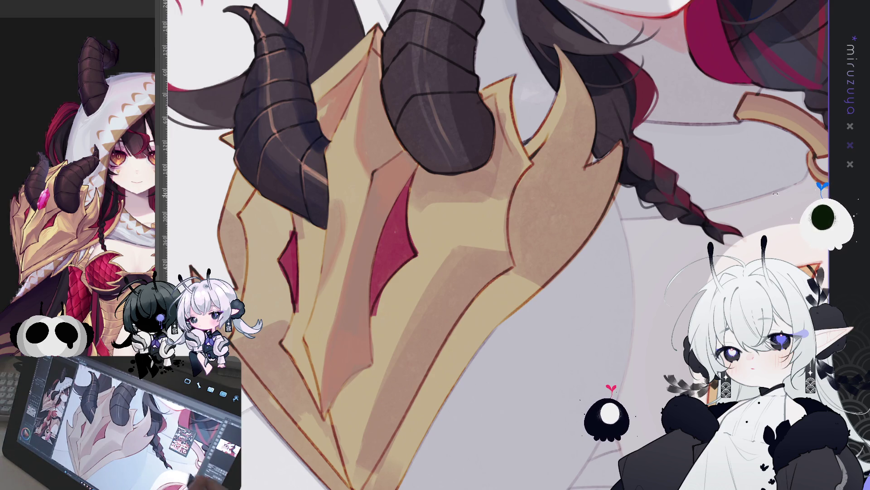
mouse_move(467, 403)
mouse_down()
mouse_move(440, 412)
mouse_move(529, 261)
mouse_up()
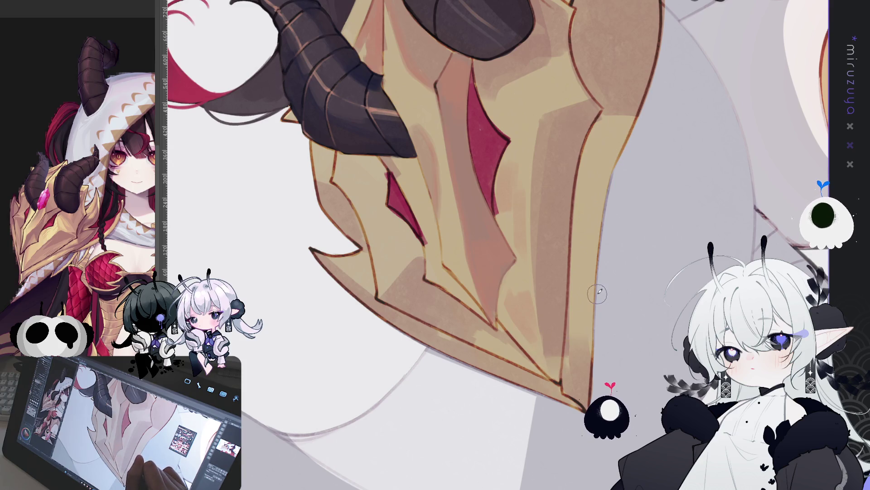
mouse_move(596, 295)
mouse_down()
mouse_move(540, 299)
mouse_move(537, 310)
mouse_up()
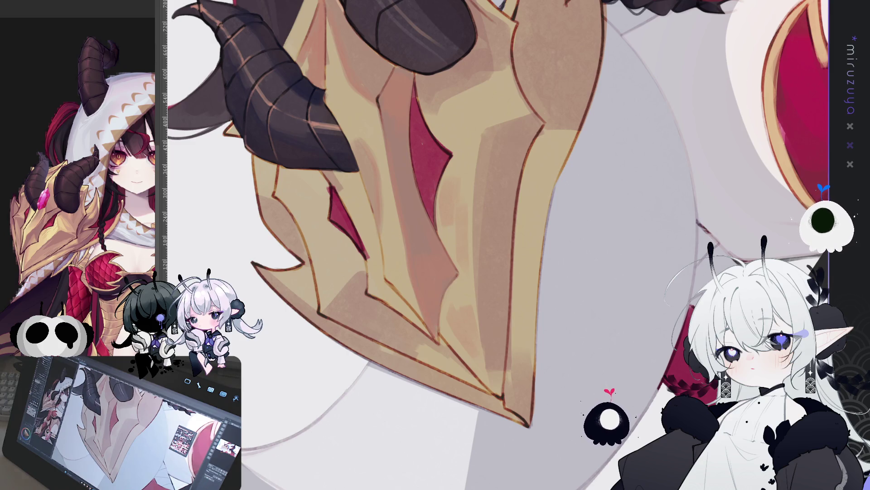
Draw a thin dark outline along the red gem's left edge, then rotate the view.
mouse_move(505, 162)
mouse_down()
mouse_move(519, 156)
mouse_move(571, 197)
mouse_up()
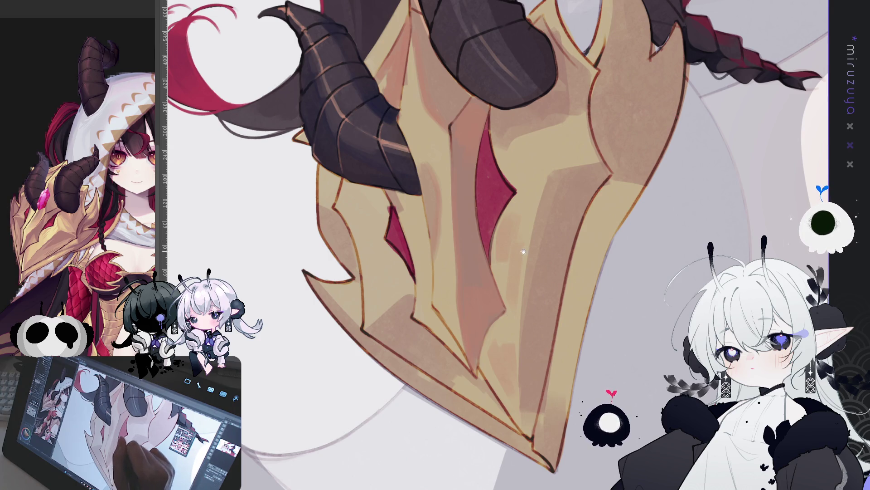
scroll(542, 280, down, 1)
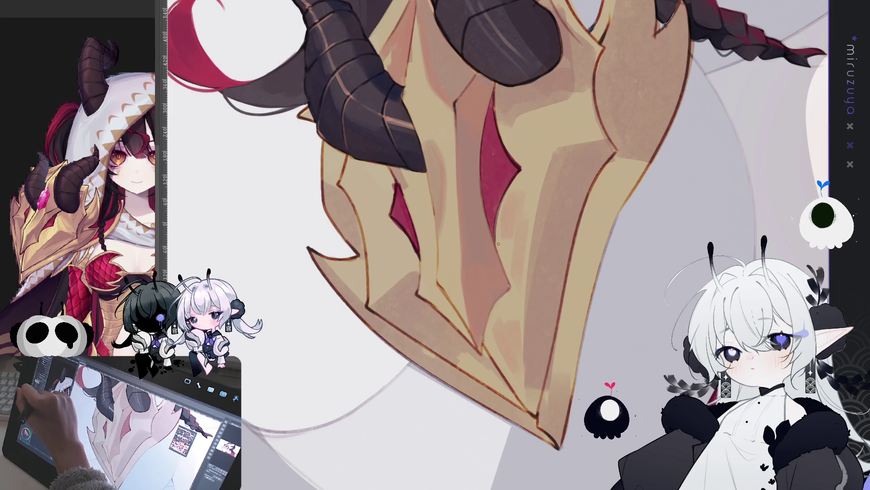
drag(483, 133, 495, 242)
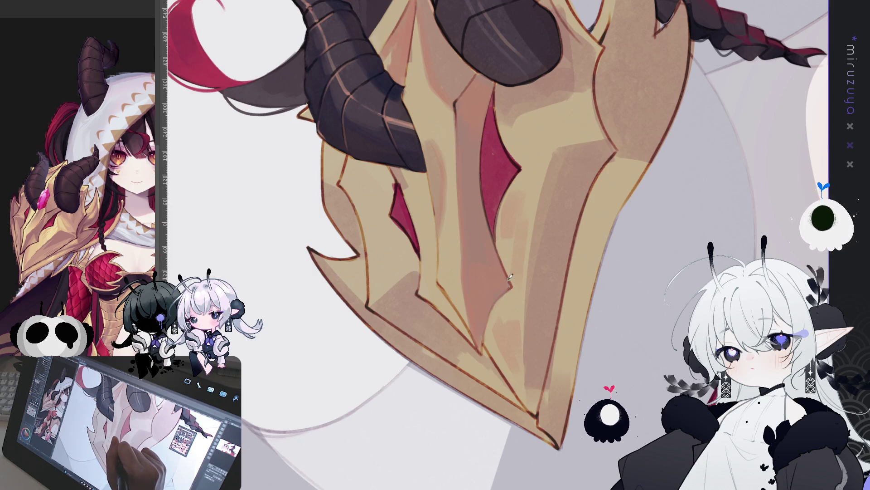
key(minus)
key(minus)
key(minus)
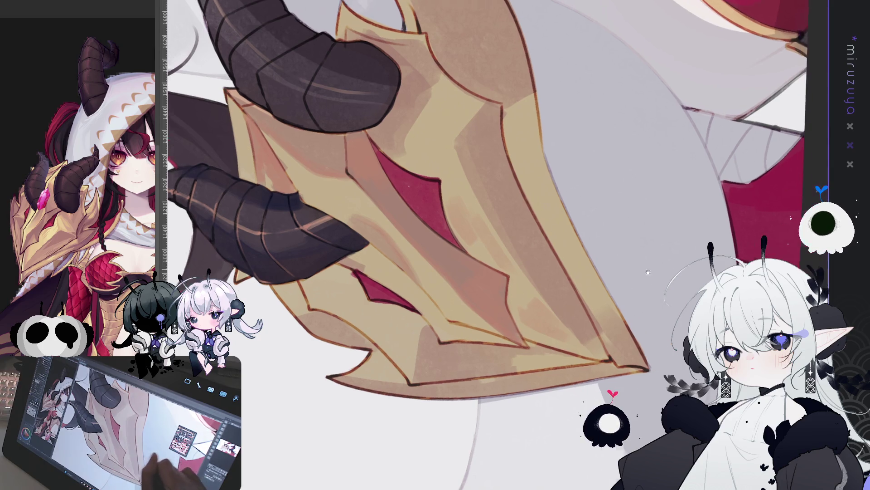
key(asciicircum)
key(asciicircum)
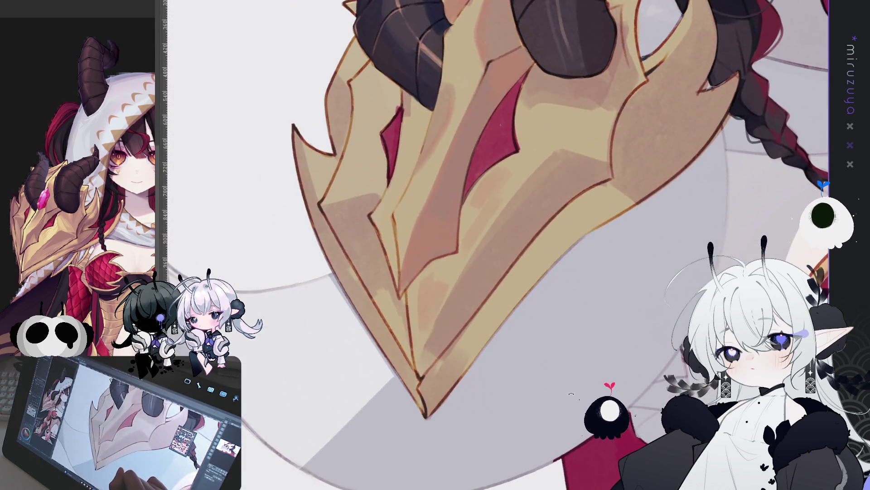
drag(408, 289, 476, 210)
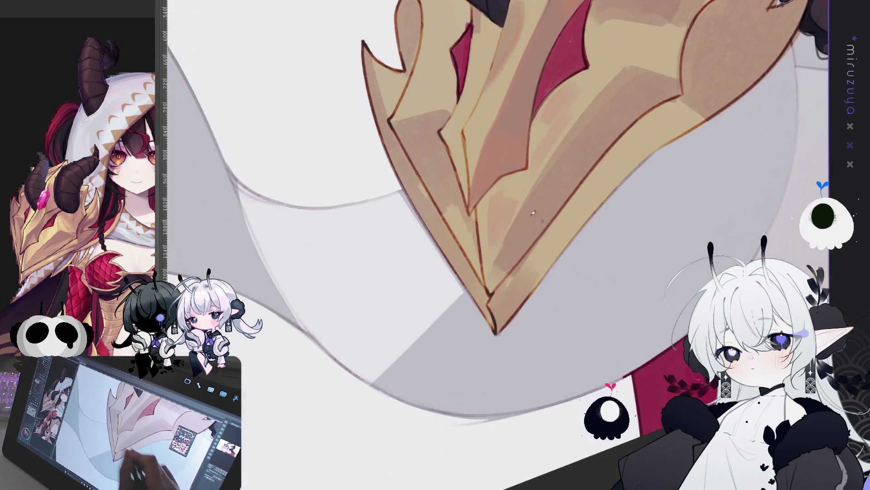
drag(486, 275, 489, 287)
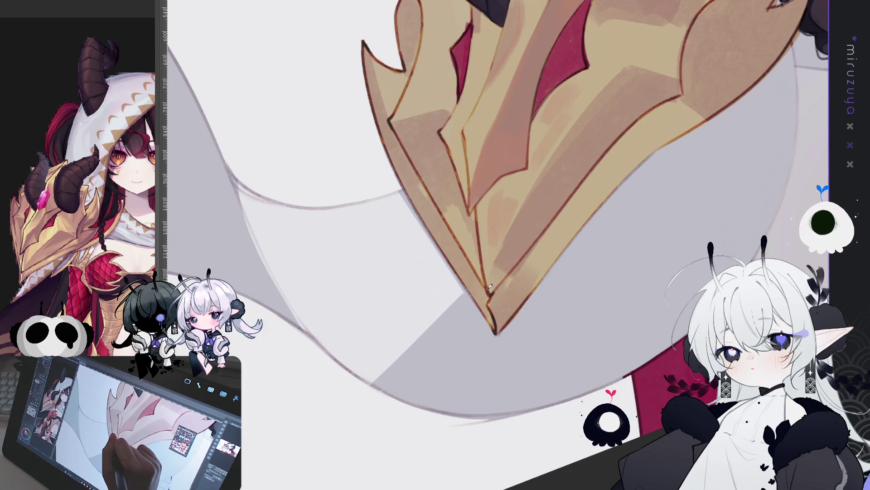
key(asciicircum)
drag(557, 226, 585, 359)
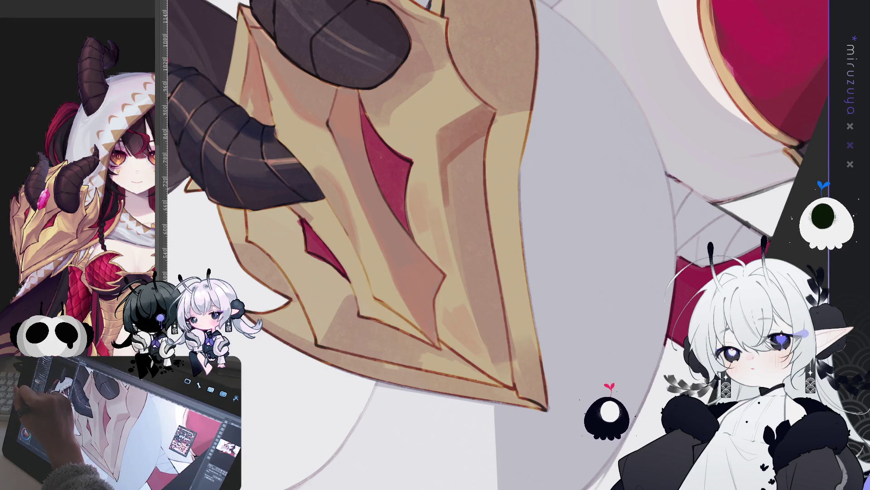
drag(507, 100, 395, 185)
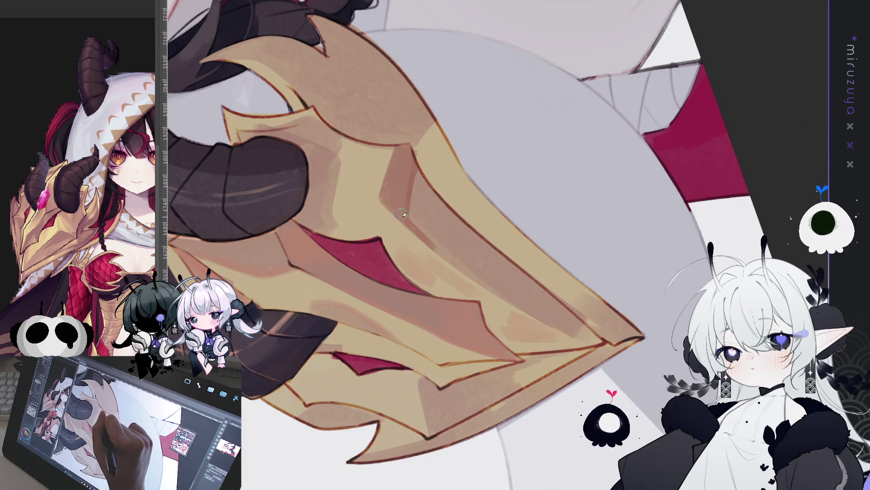
drag(386, 195, 407, 156)
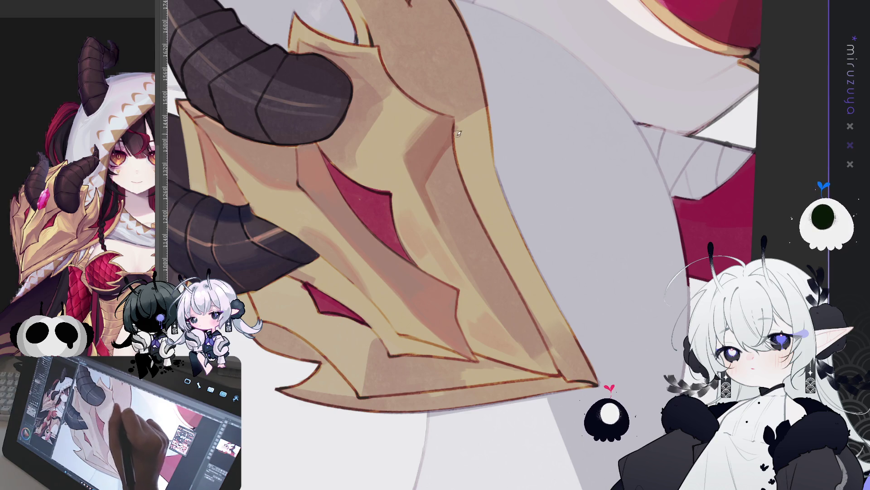
mouse_move(466, 128)
mouse_down()
mouse_move(498, 243)
mouse_move(420, 165)
mouse_up()
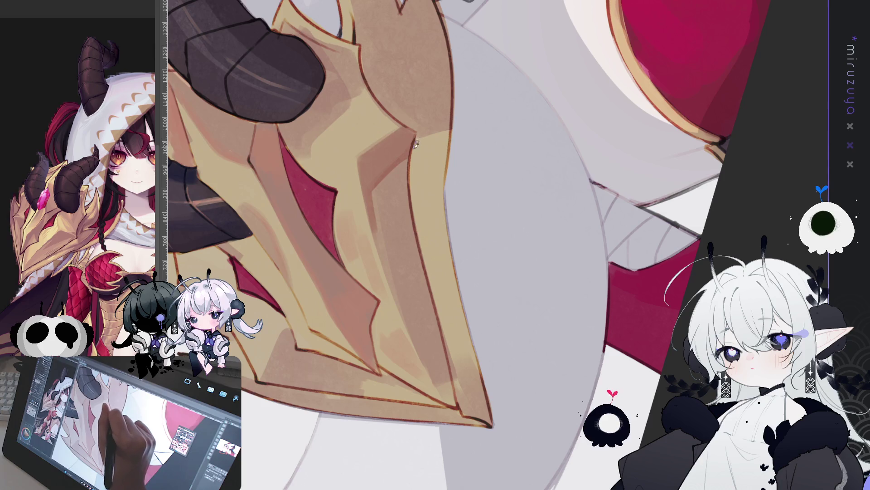
drag(418, 210, 389, 134)
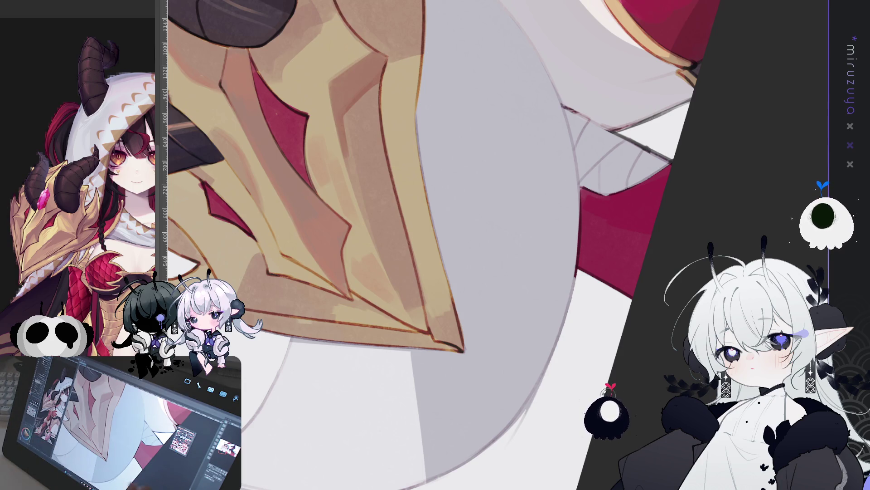
Enlarge the brush and paint darker shading along the gold armor plate and its pointed tip.
drag(513, 291, 499, 244)
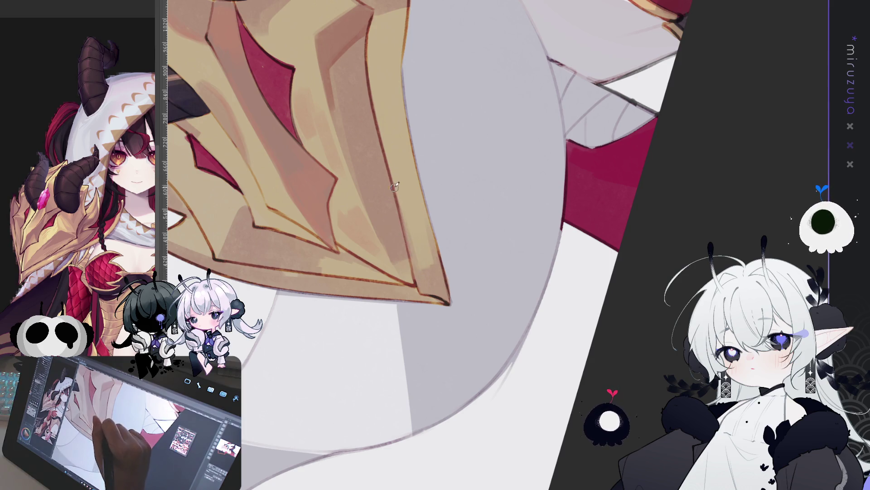
drag(410, 215, 451, 253)
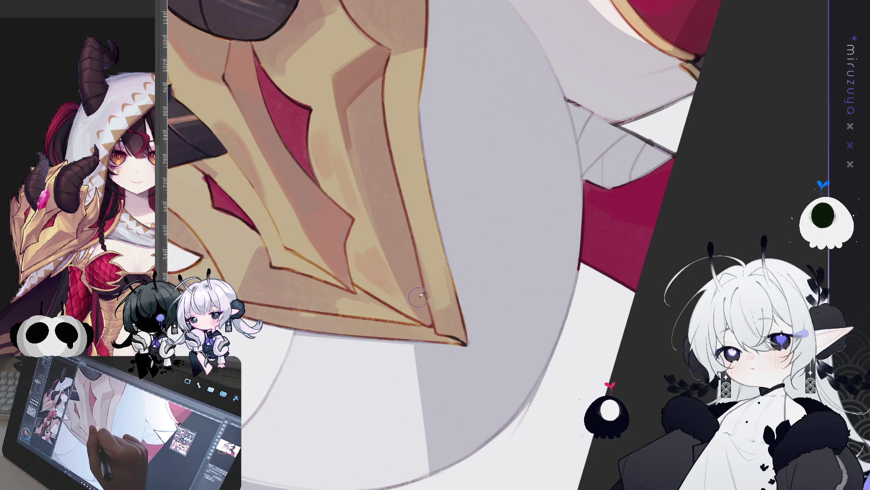
key(bracketright)
mouse_move(392, 157)
mouse_down()
mouse_move(380, 169)
mouse_move(370, 150)
mouse_move(400, 238)
mouse_up()
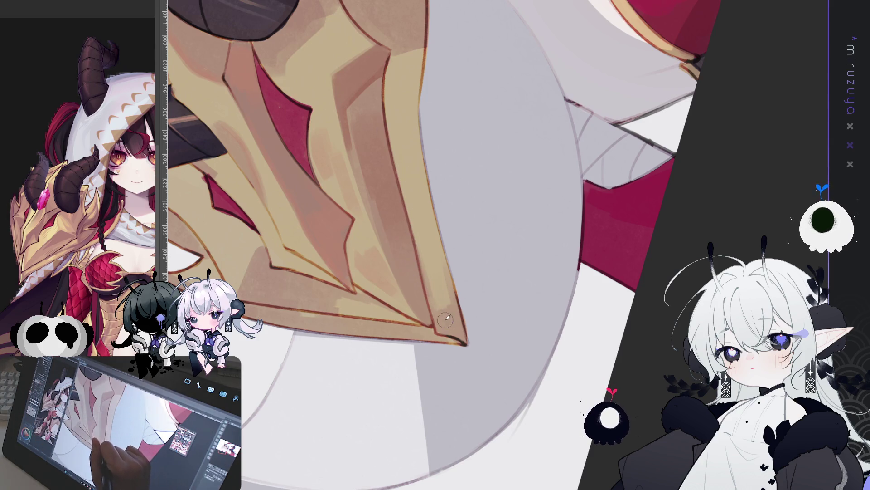
drag(436, 316, 462, 340)
drag(411, 127, 400, 201)
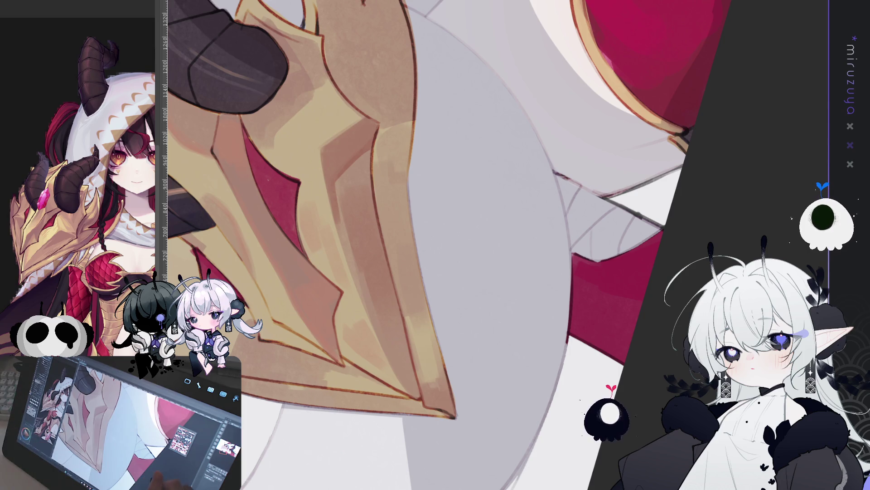
key(minus)
scroll(578, 260, down, 2)
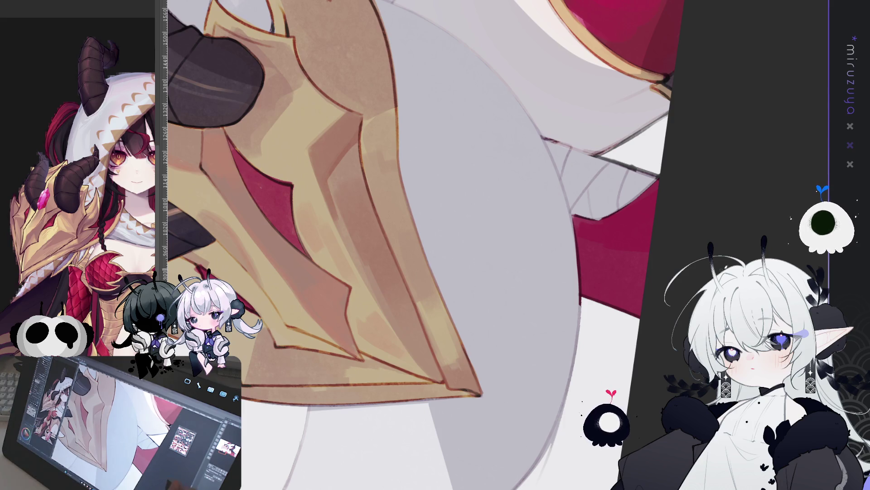
key(minus)
key(minus)
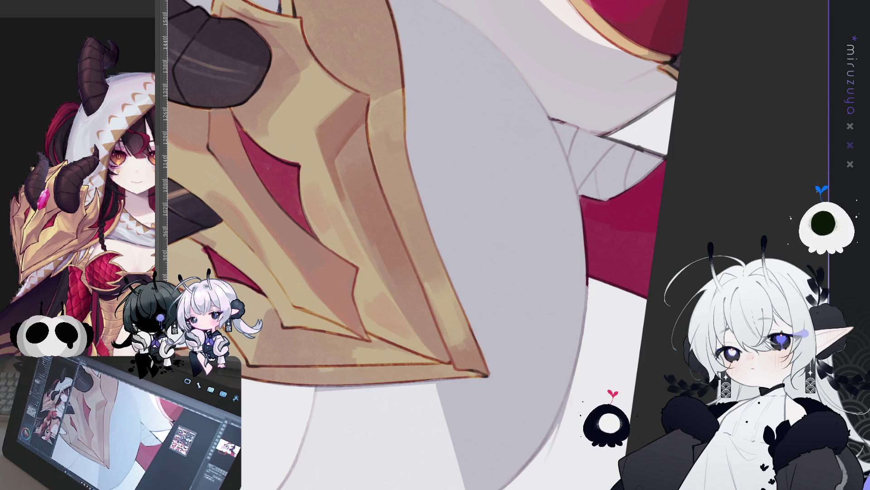
scroll(422, 244, up, 1)
scroll(410, 285, up, 3)
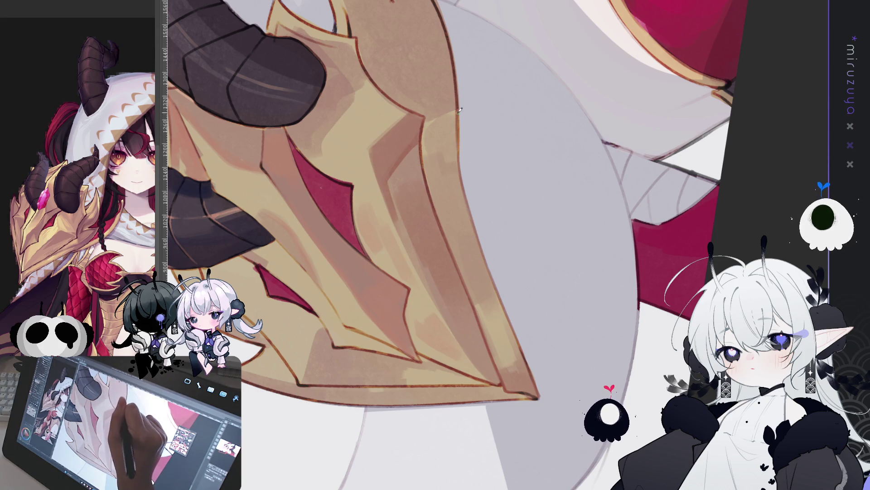
drag(518, 109, 441, 142)
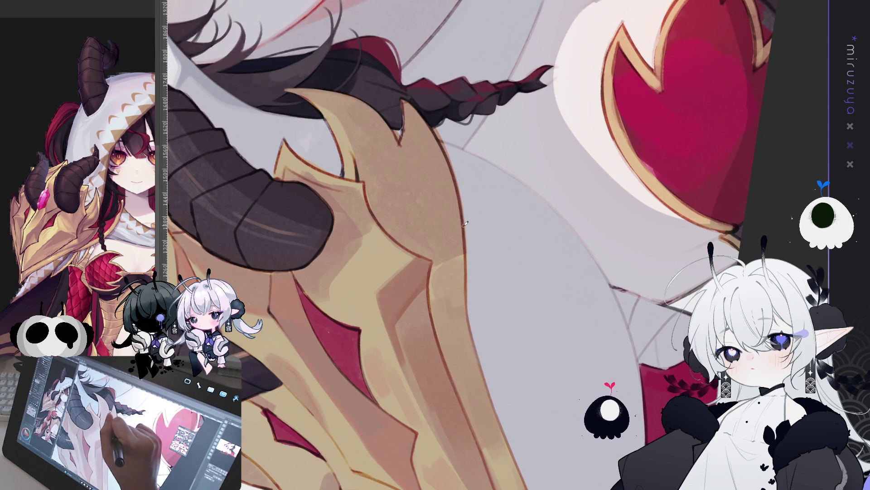
mouse_move(485, 171)
mouse_down()
mouse_move(645, 185)
mouse_move(660, 203)
mouse_up()
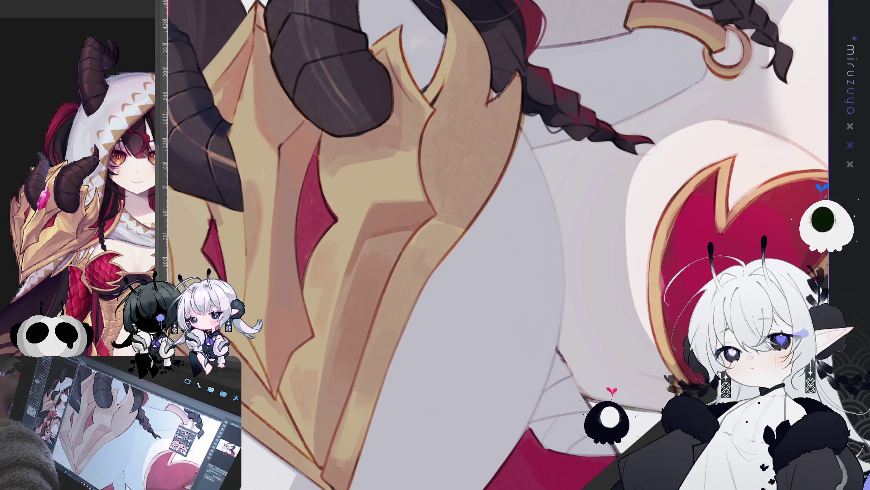
mouse_move(453, 182)
mouse_down()
mouse_move(501, 87)
mouse_move(620, 118)
mouse_move(652, 140)
mouse_up()
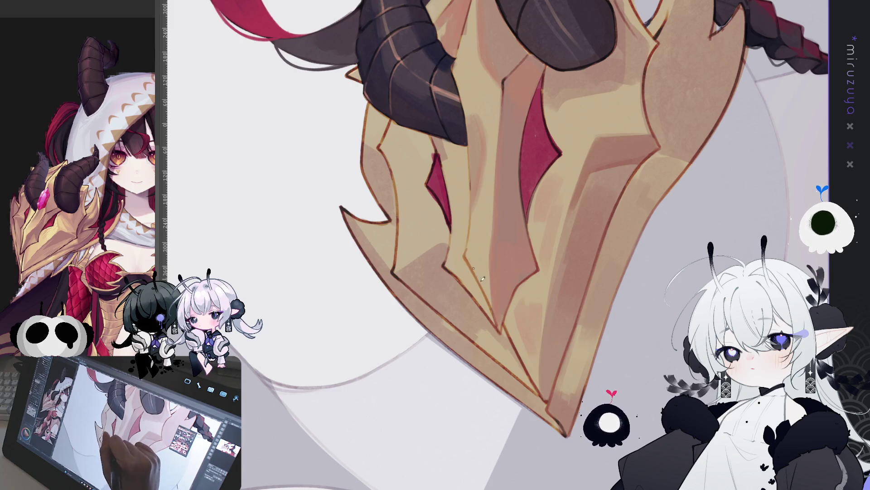
key(minus)
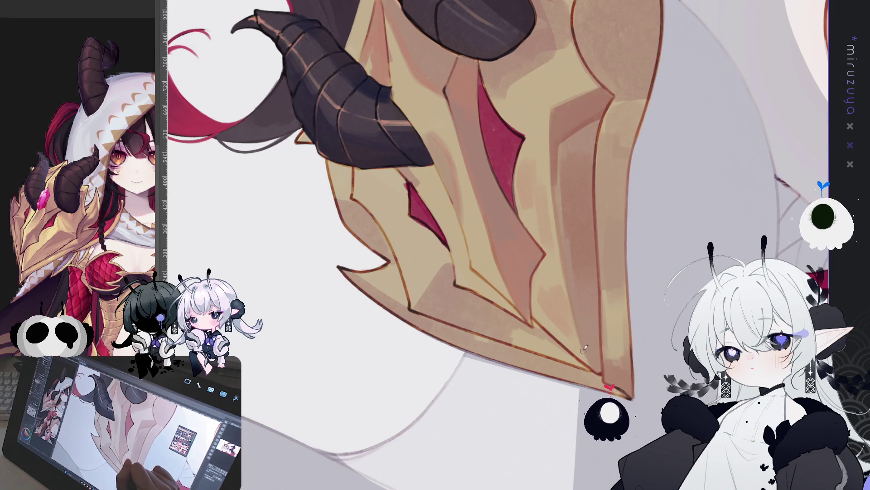
drag(599, 326, 510, 369)
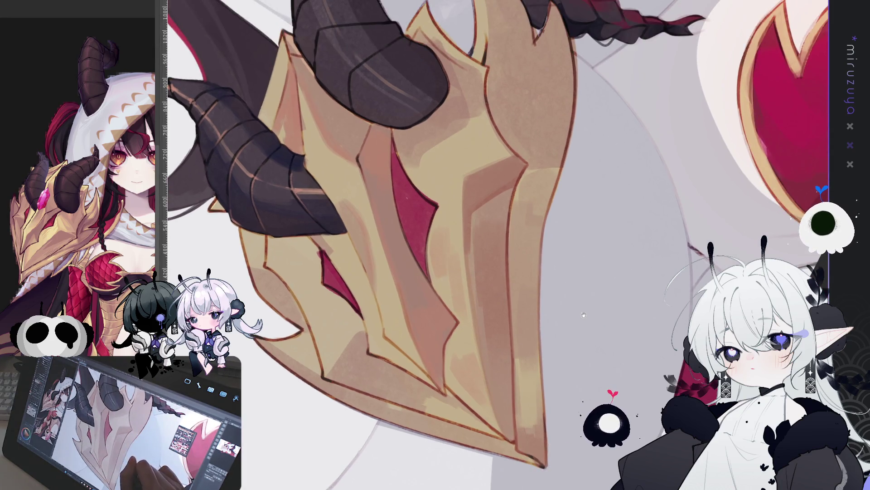
drag(584, 295, 576, 268)
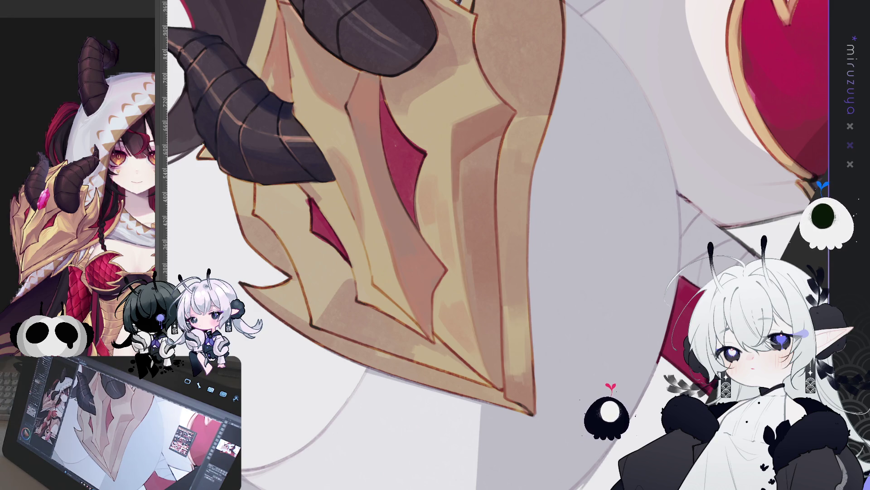
mouse_move(535, 413)
mouse_down()
mouse_move(476, 437)
mouse_move(418, 398)
mouse_move(470, 311)
mouse_up()
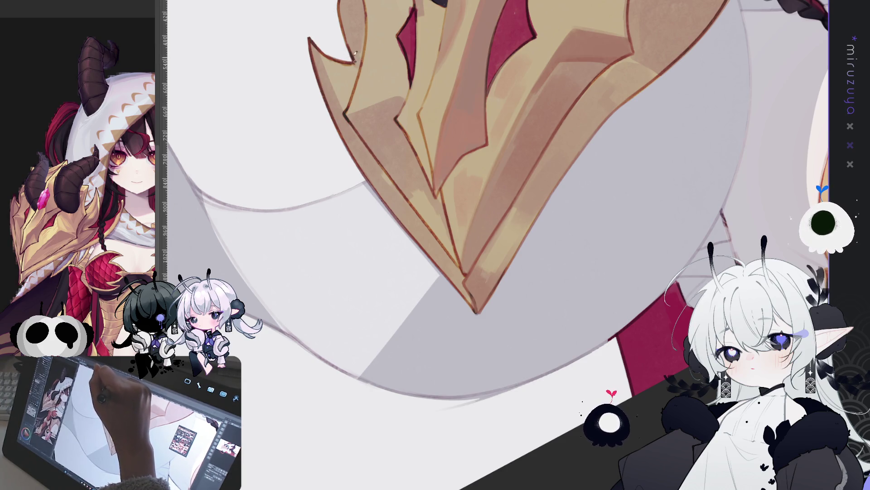
Paint light strokes along the diagonal shadow edge on the cloth beneath the helmet.
drag(358, 7, 392, 200)
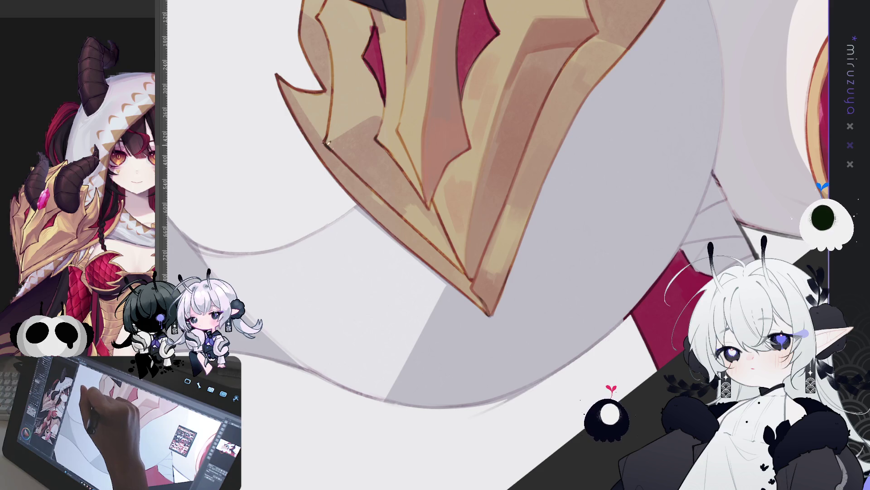
drag(449, 213, 504, 332)
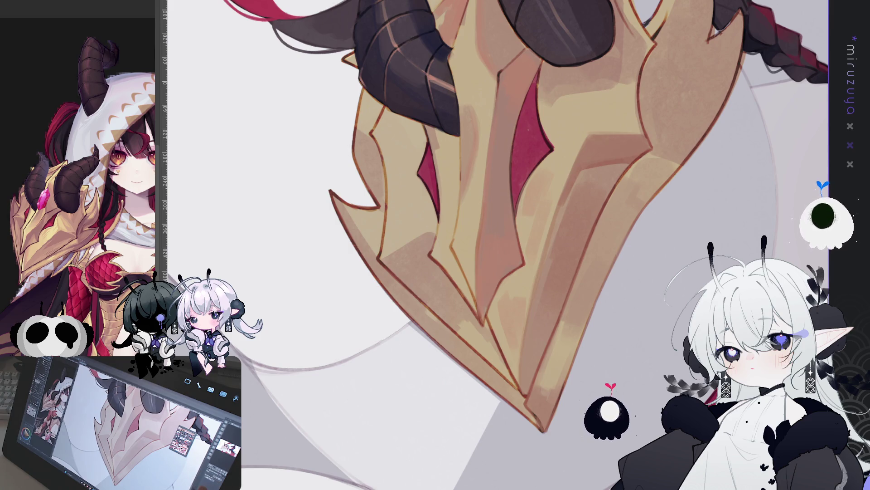
key(asciicircum)
scroll(499, 244, down, 3)
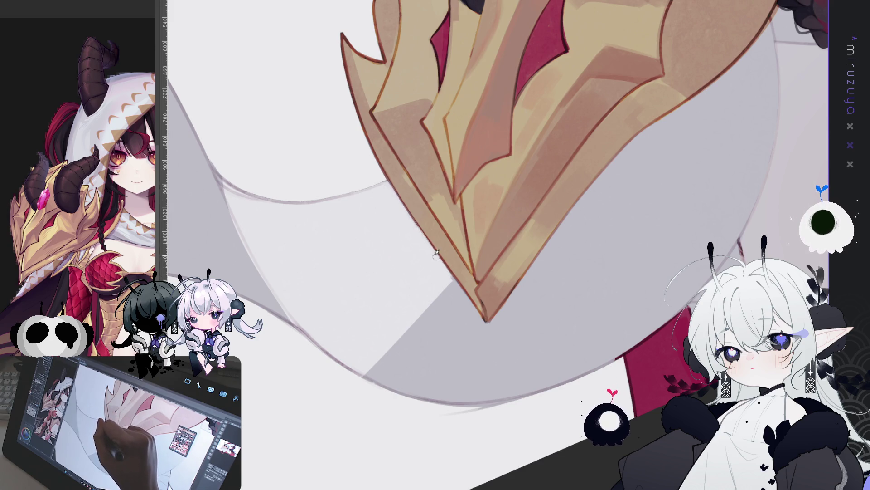
drag(444, 268, 353, 172)
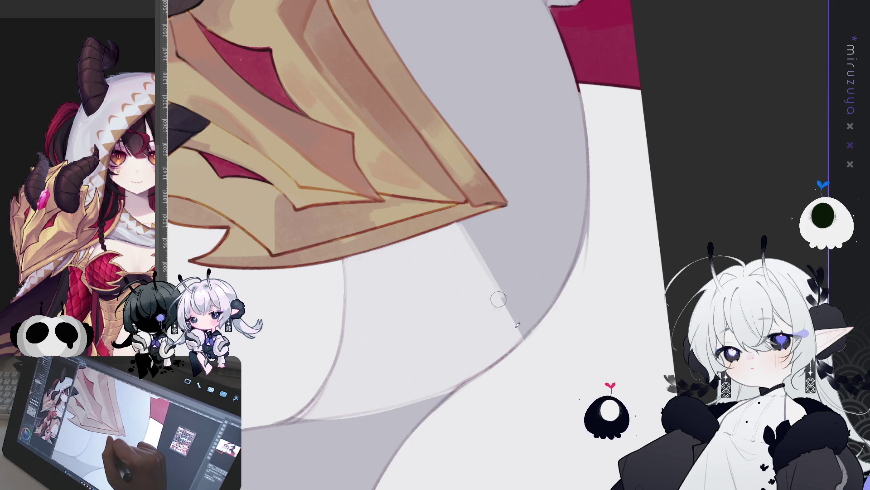
drag(456, 217, 520, 330)
drag(456, 218, 530, 329)
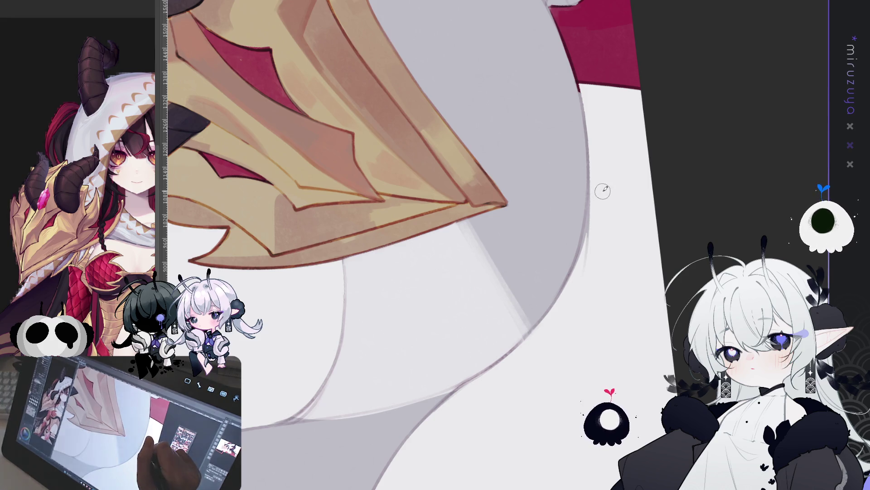
mouse_move(599, 187)
mouse_down()
mouse_move(594, 312)
mouse_move(550, 349)
mouse_move(534, 287)
mouse_move(476, 277)
mouse_up()
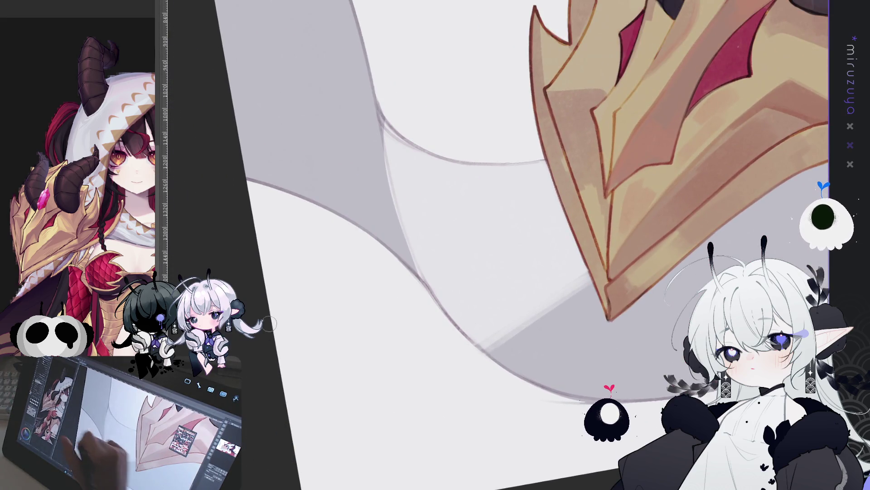
Reset the canvas rotation and zoom out for a wider view of the artwork.
scroll(141, 261, up, 3)
drag(141, 262, 101, 298)
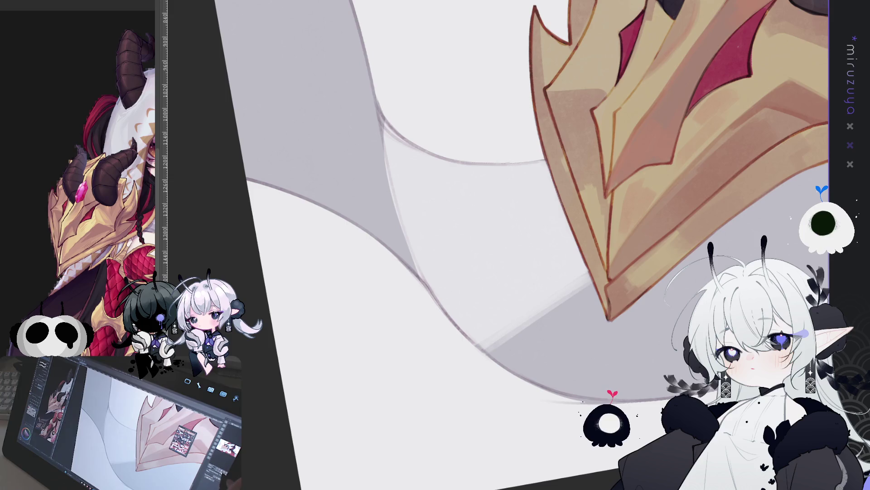
key(ctrl+at)
key(ctrl+minus)
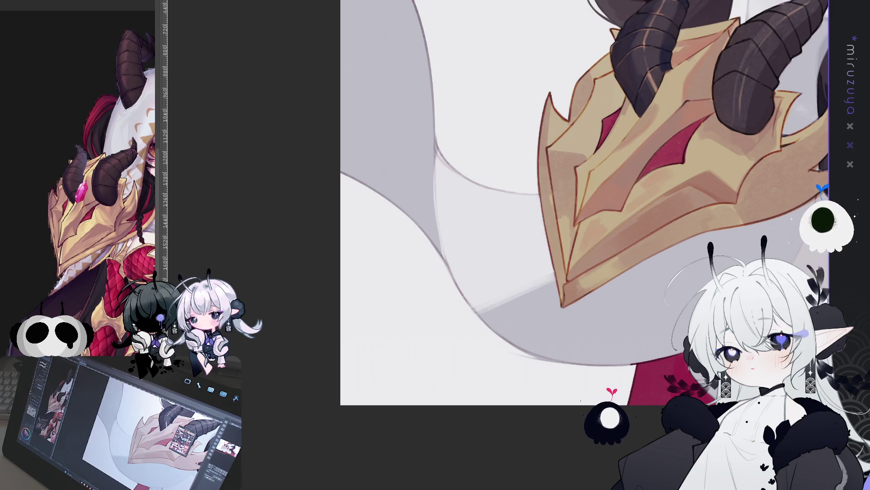
scroll(449, 382, up, 5)
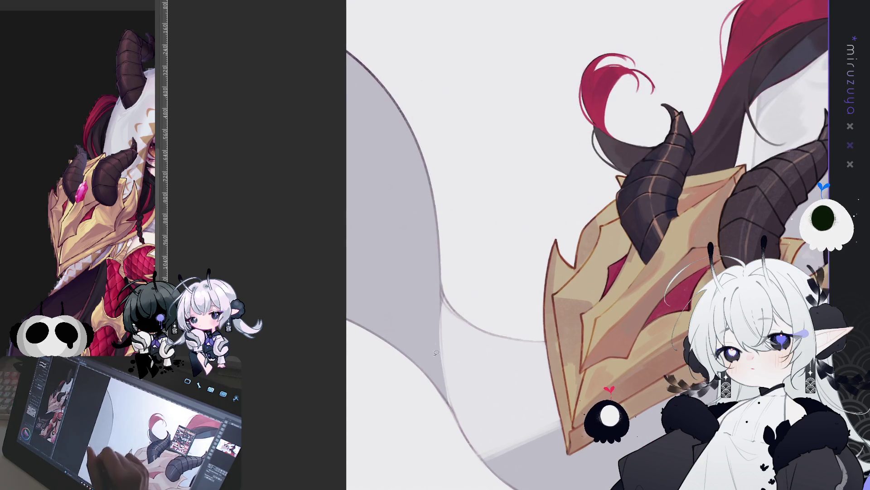
Lasso the cape area along the curve, fill it dark purple, and deselect.
mouse_move(449, 382)
mouse_down()
mouse_move(415, 95)
mouse_move(451, 413)
mouse_up()
click(441, 439)
key(ctrl+d)
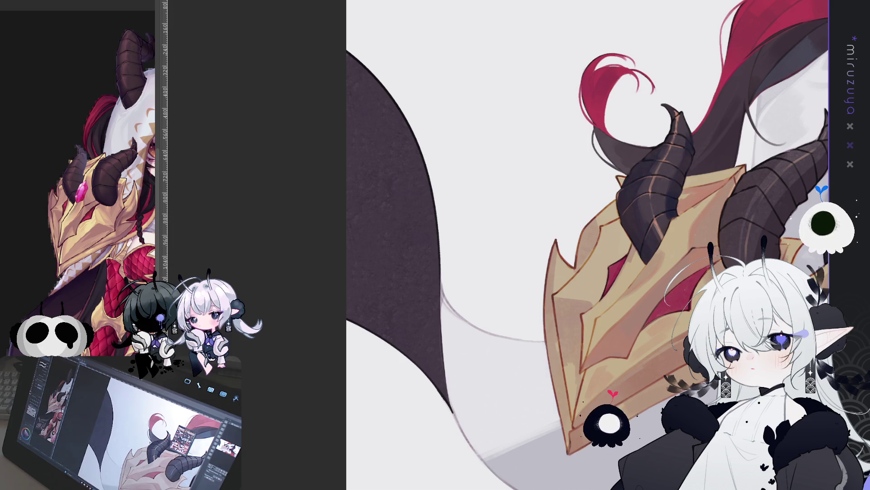
scroll(525, 311, down, 3)
drag(453, 227, 525, 311)
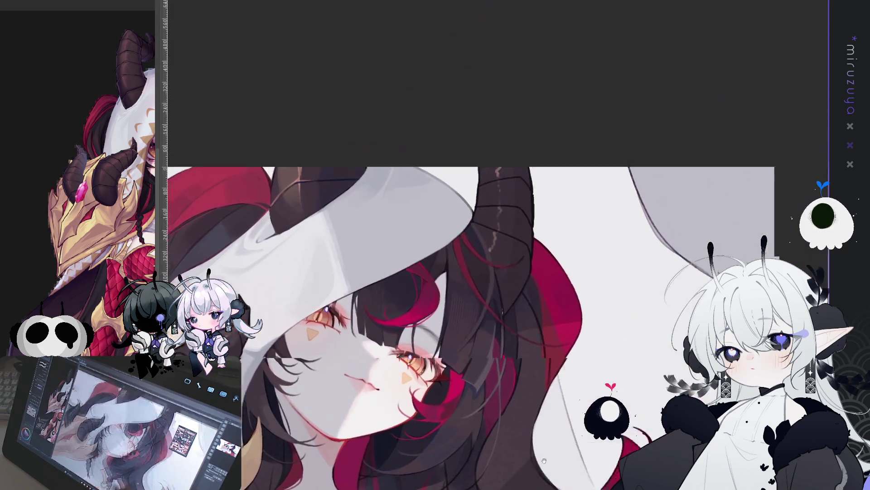
Lasso the grey cloth area beside the hair, fill it darker, and deselect.
scroll(525, 311, up, 3)
drag(585, 355, 514, 323)
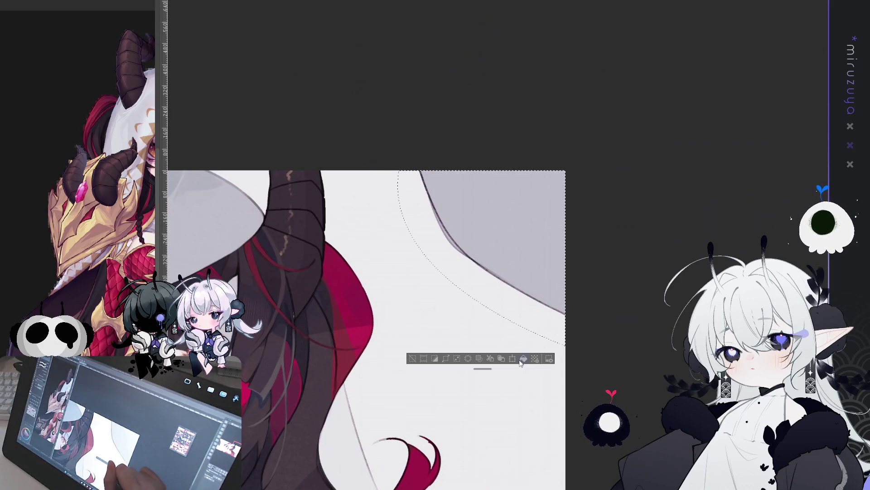
key(alt+BackSpace)
key(ctrl+d)
scroll(613, 369, down, 5)
drag(611, 342, 794, 203)
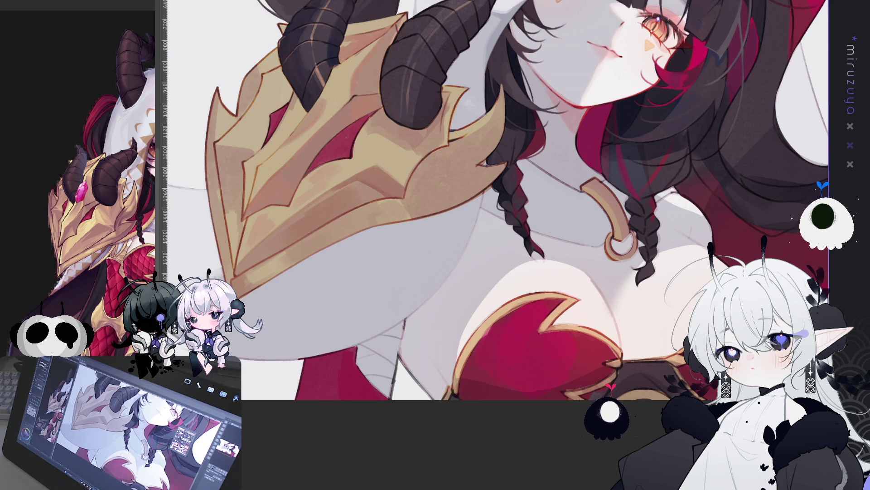
Pan across the armor and face, then fit the whole illustration to the window and zoom out.
mouse_move(640, 377)
mouse_down()
mouse_move(629, 389)
mouse_move(656, 441)
mouse_up()
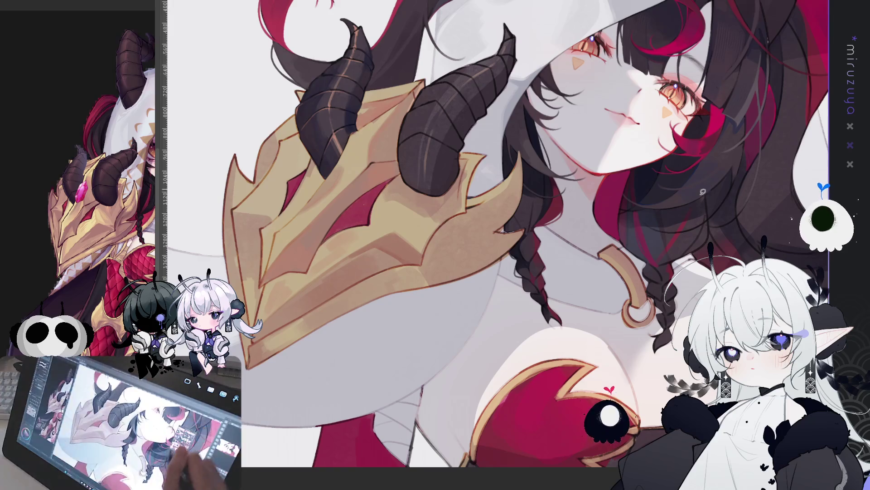
drag(703, 191, 650, 239)
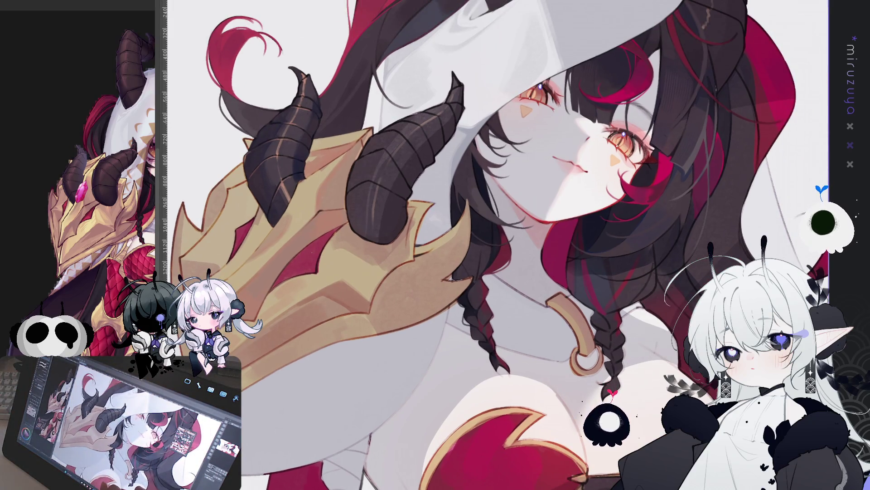
drag(640, 351, 669, 338)
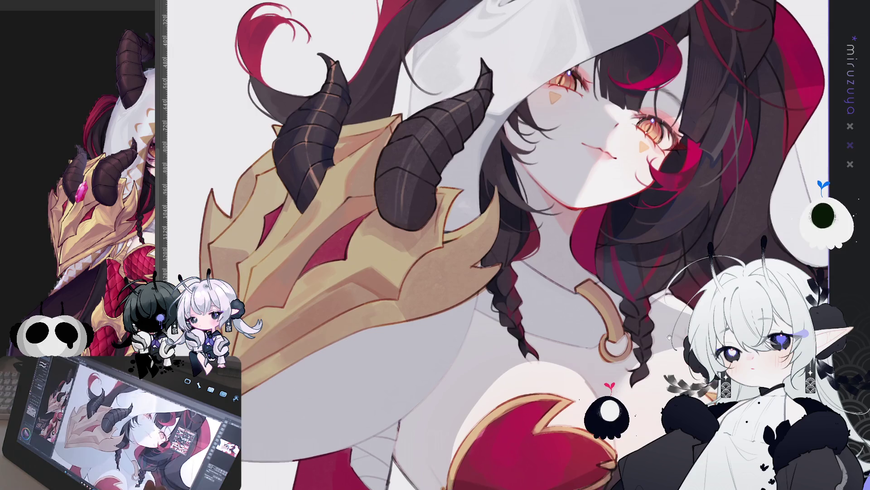
drag(476, 320, 798, 340)
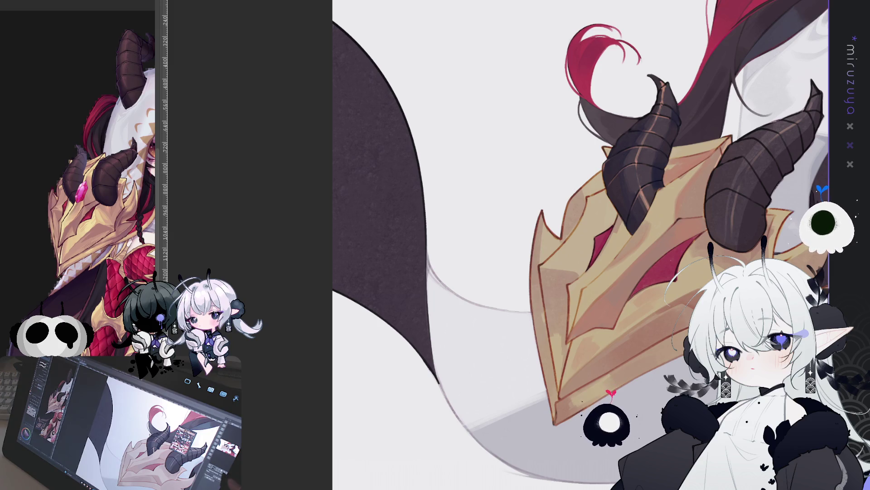
key(ctrl+0)
key(ctrl+minus)
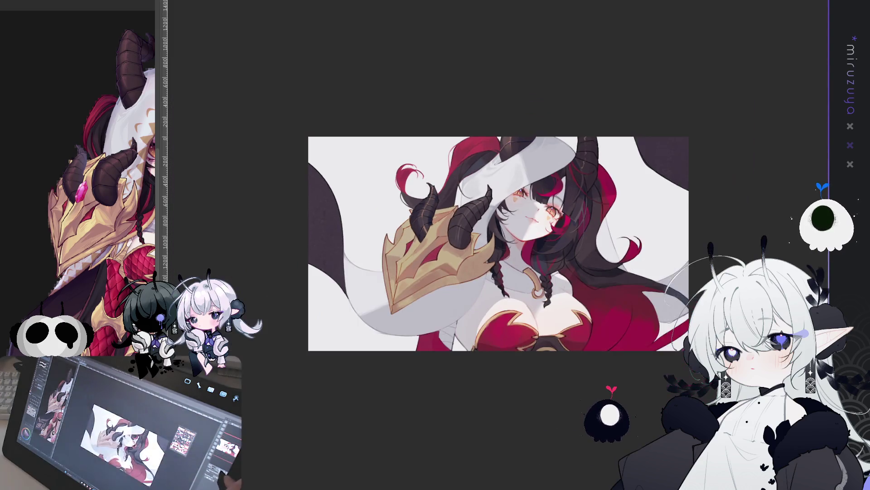
key(ctrl+plus)
key(ctrl+plus)
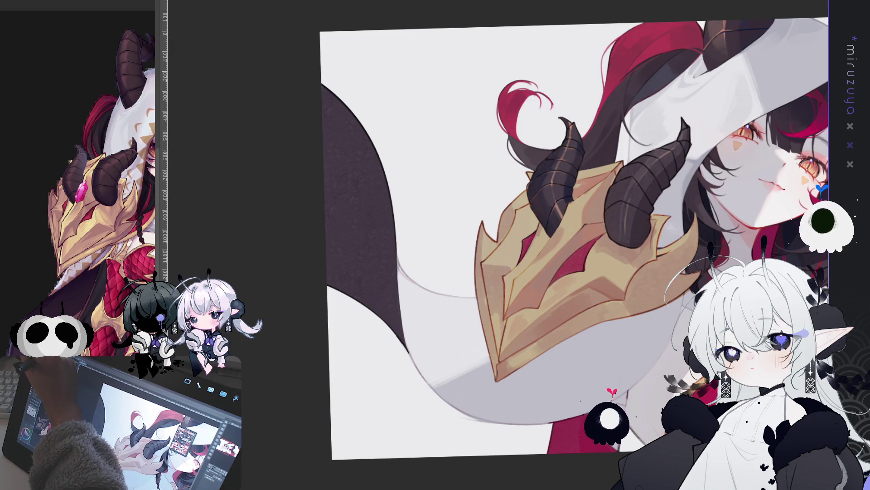
Draw a thin dark line along the cloth's edge and clear the previous selection.
mouse_move(401, 256)
mouse_down()
mouse_move(410, 340)
mouse_move(272, 184)
mouse_move(410, 344)
mouse_up()
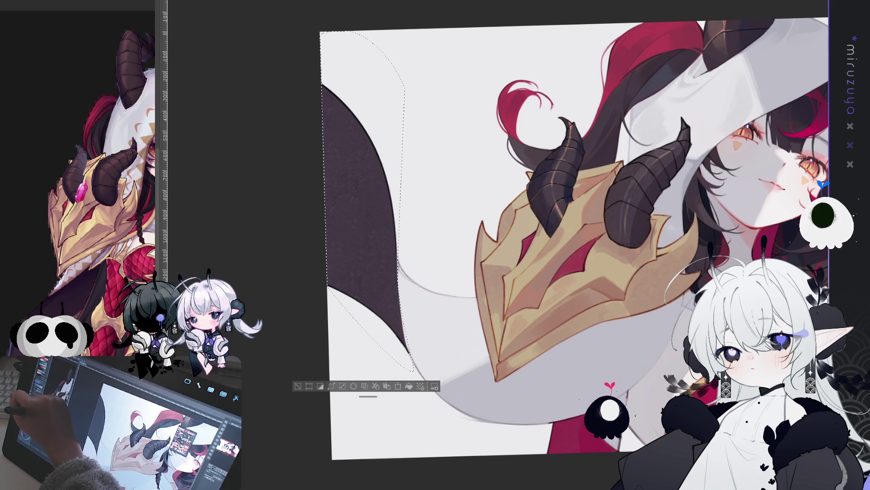
mouse_move(499, 227)
mouse_down()
mouse_move(428, 254)
mouse_move(422, 248)
mouse_up()
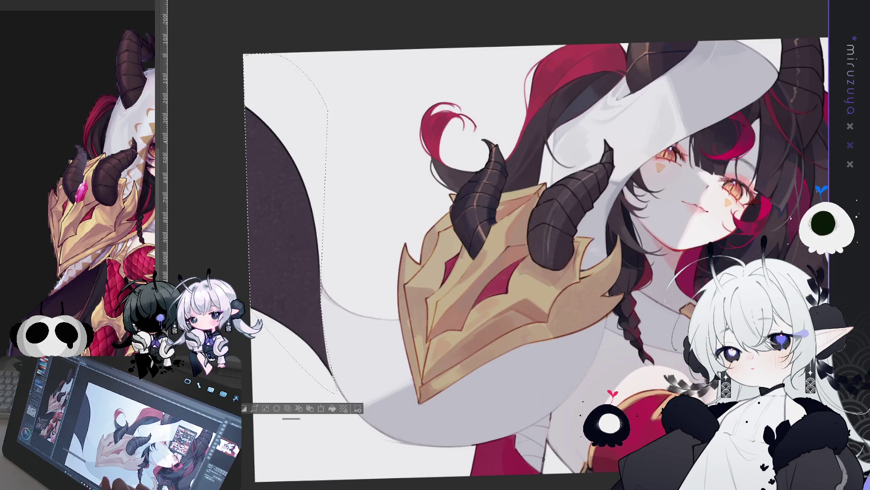
mouse_move(235, 153)
mouse_down()
mouse_move(270, 203)
mouse_move(280, 190)
mouse_up()
key(ctrl+d)
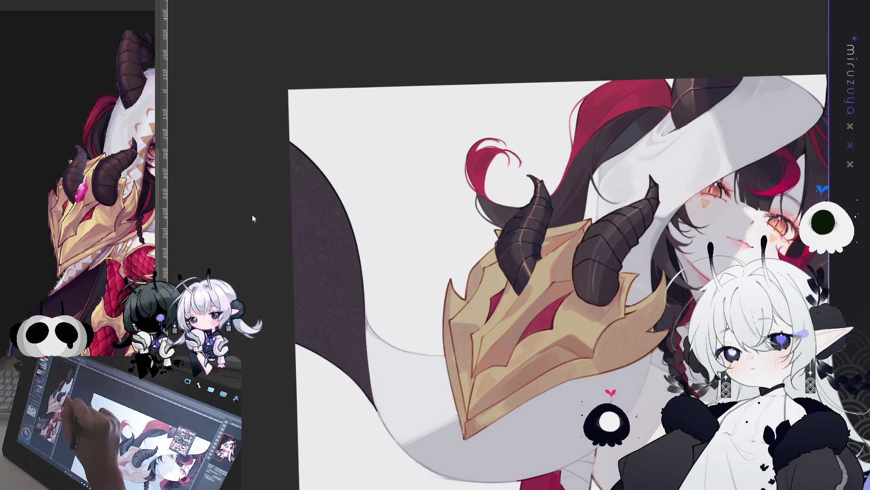
Lasso the area along the canvas's left edge, lay a gradient across it, and deselect.
drag(253, 219, 268, 272)
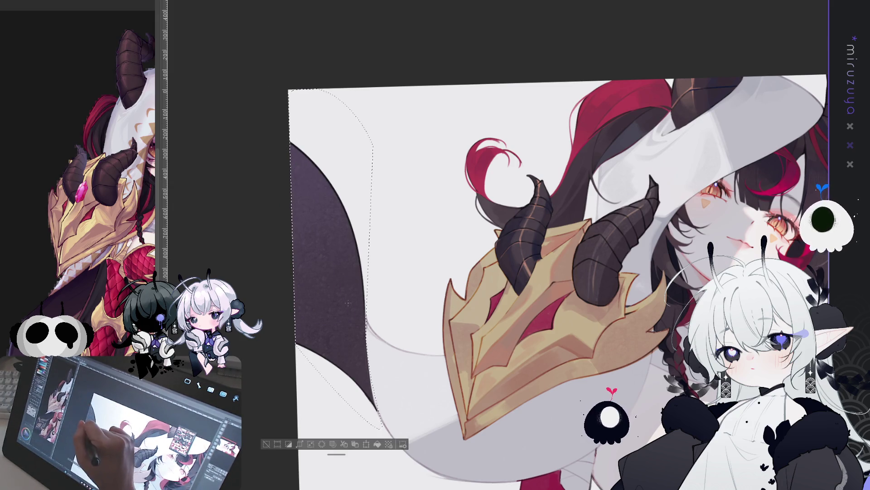
drag(325, 259, 309, 199)
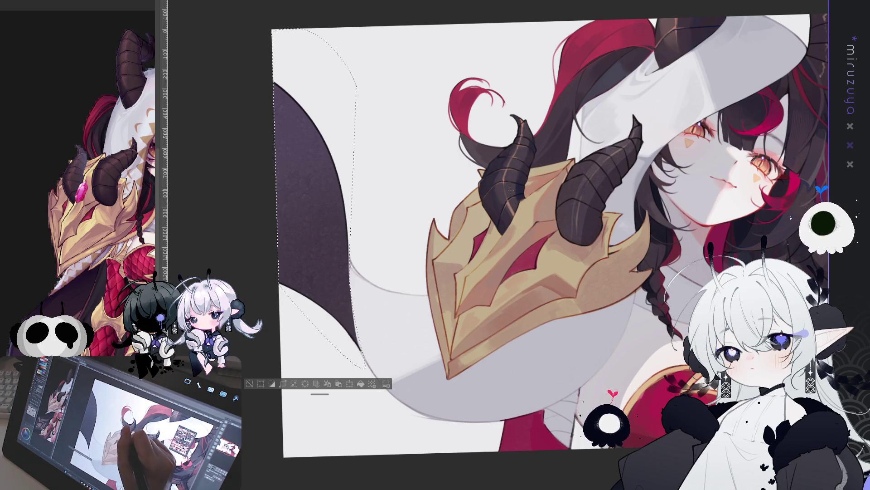
drag(376, 359, 295, 203)
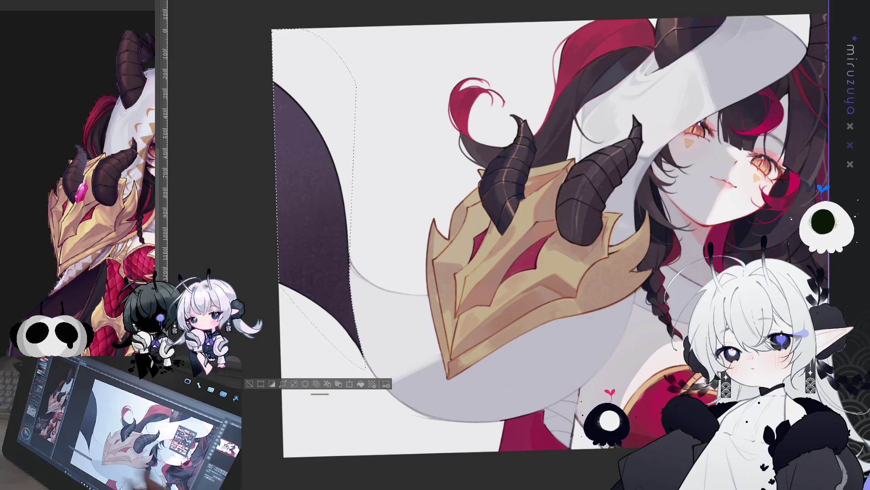
key(ctrl+d)
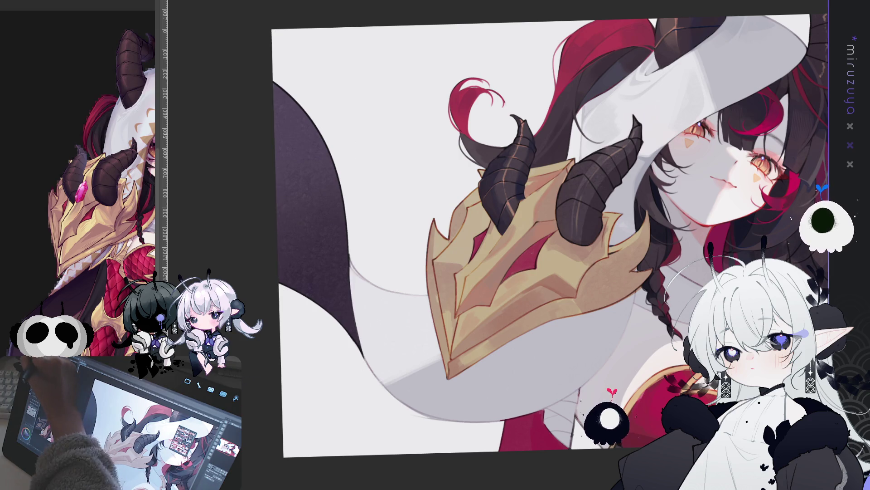
Flip the canvas horizontally, lasso then deselect the upper-right dark area, and pan toward the face.
key(h)
mouse_move(422, 136)
mouse_down()
mouse_move(613, 159)
mouse_move(575, 284)
mouse_up()
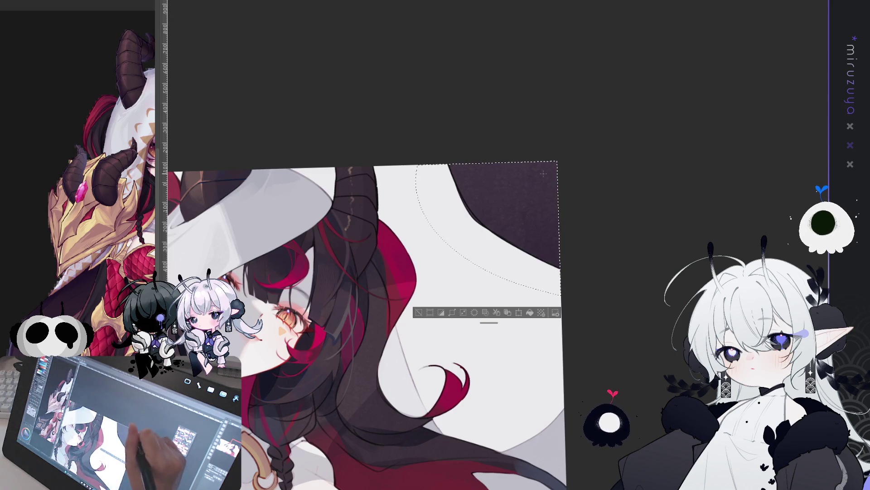
key(ctrl+d)
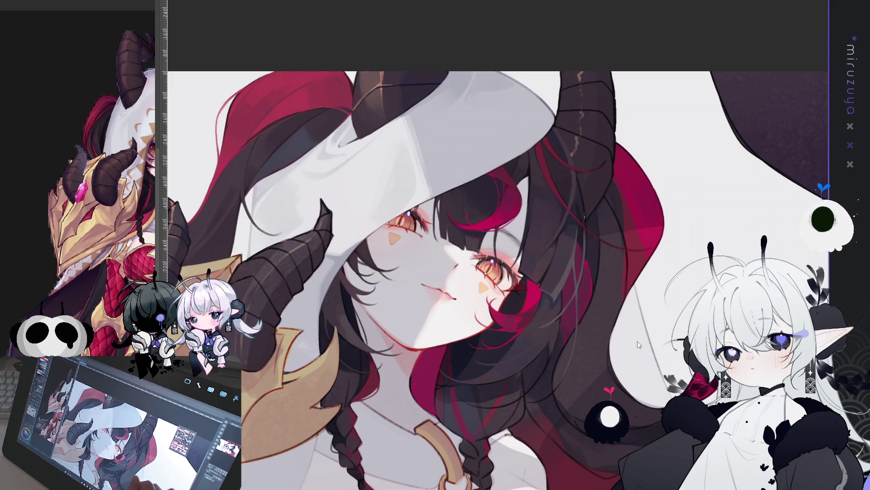
drag(637, 341, 718, 304)
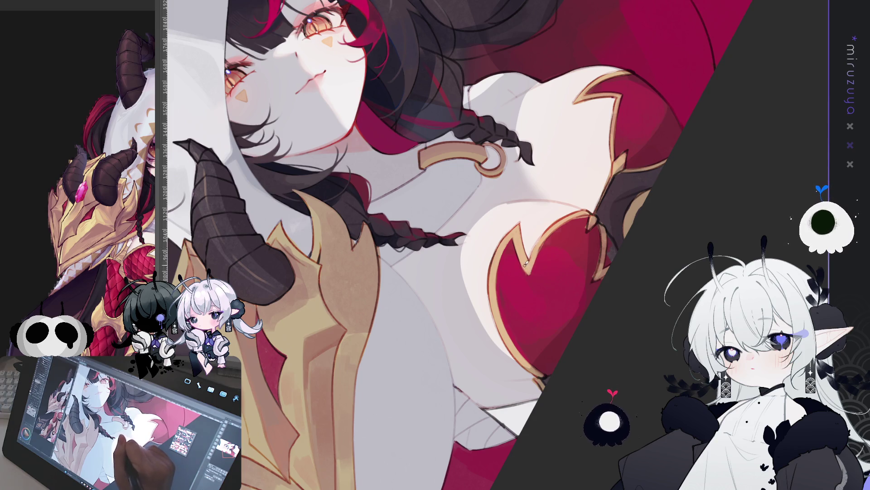
drag(589, 254, 616, 292)
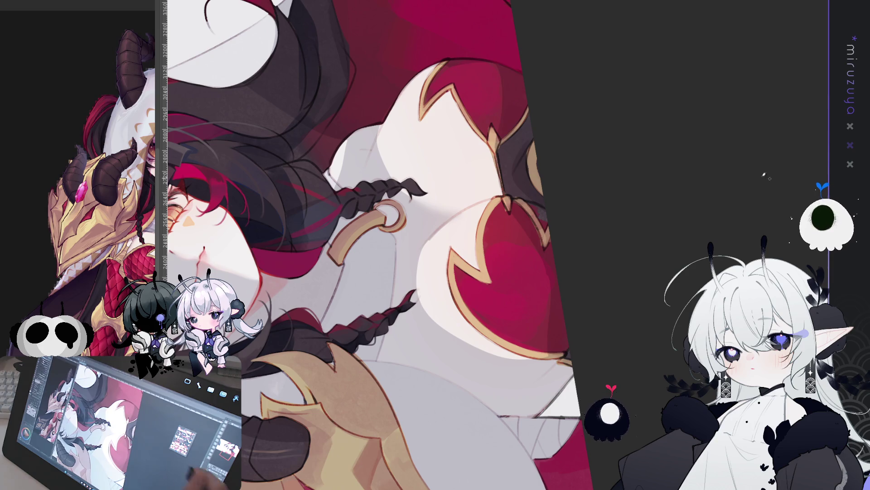
drag(573, 281, 566, 236)
drag(453, 245, 444, 200)
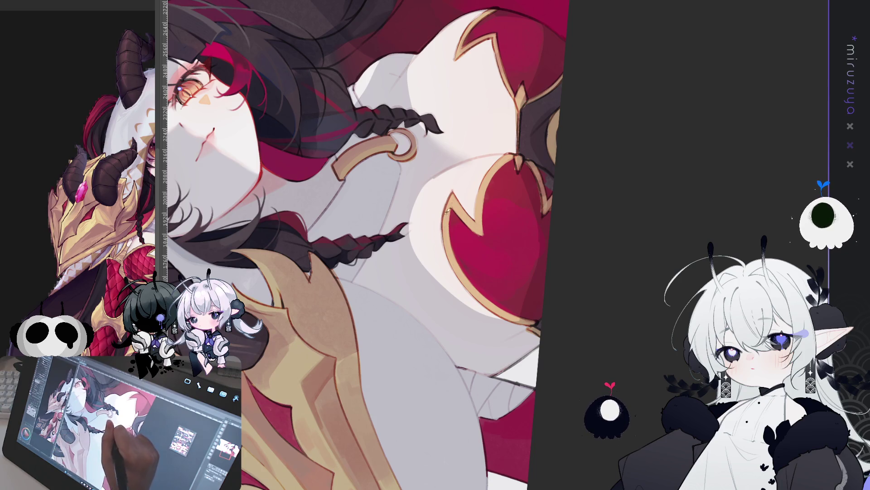
scroll(362, 245, down, 3)
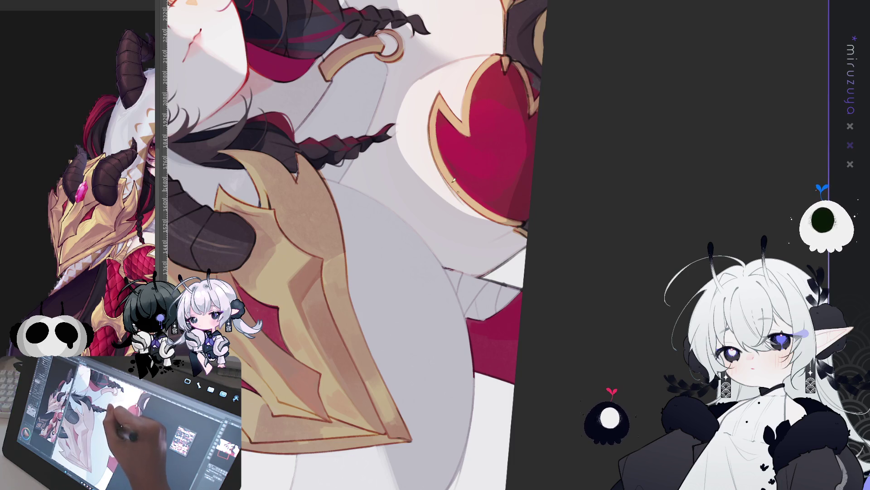
Tilt the view and paint soft shading along the heart plate's inner gold trim.
drag(501, 184, 467, 204)
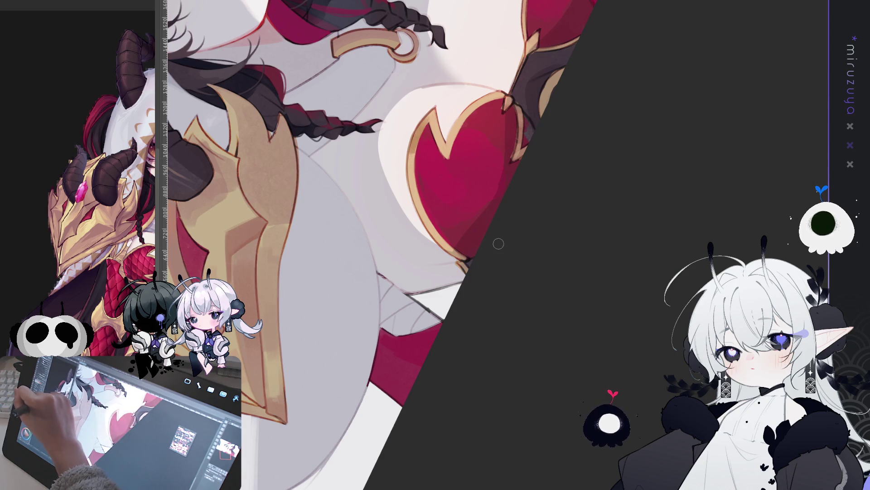
mouse_move(415, 153)
mouse_down()
mouse_move(426, 119)
mouse_move(415, 195)
mouse_move(426, 223)
mouse_move(464, 259)
mouse_up()
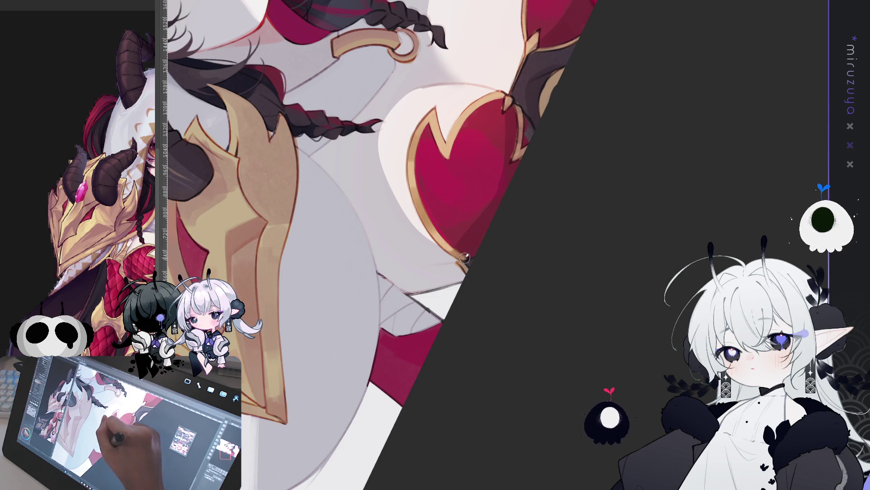
mouse_move(439, 120)
mouse_down()
mouse_move(447, 152)
mouse_move(383, 173)
mouse_move(383, 150)
mouse_move(389, 145)
mouse_move(382, 200)
mouse_up()
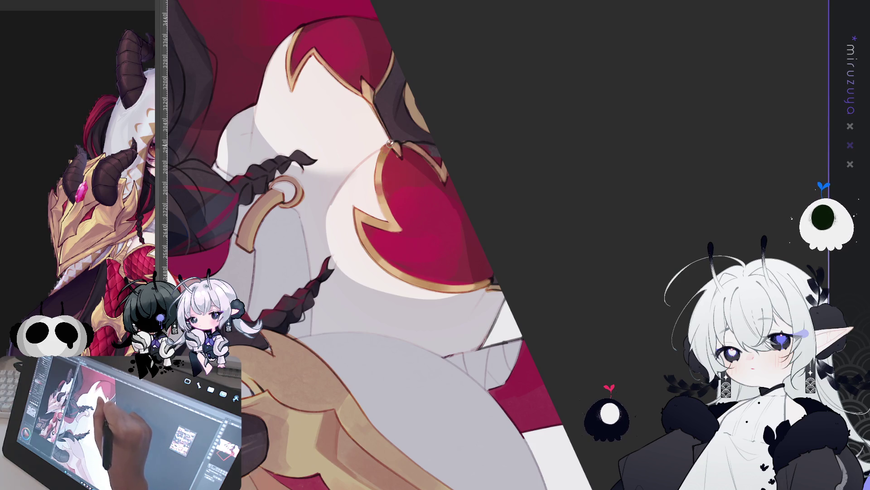
mouse_move(380, 257)
mouse_down()
mouse_move(579, 156)
mouse_move(464, 260)
mouse_up()
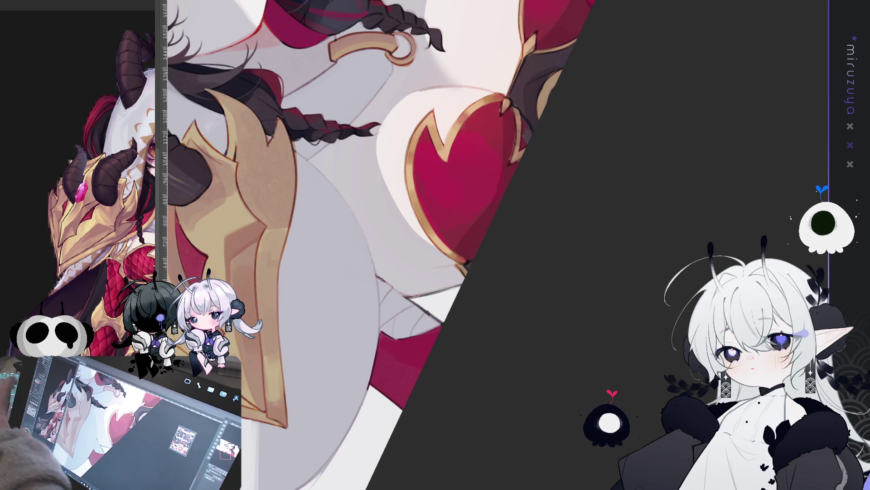
scroll(385, 244, up, 3)
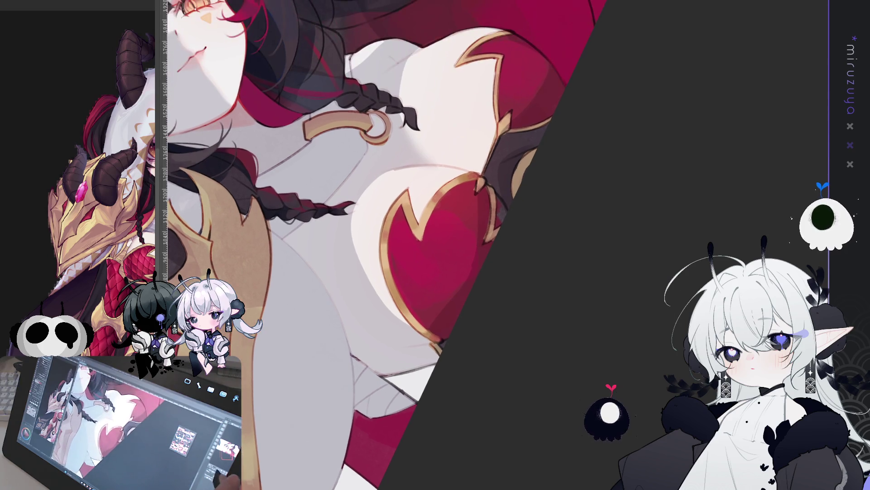
Zoom in on the heart and braids, then reduce the canvas tilt to centre the plate.
key(ctrl+plus)
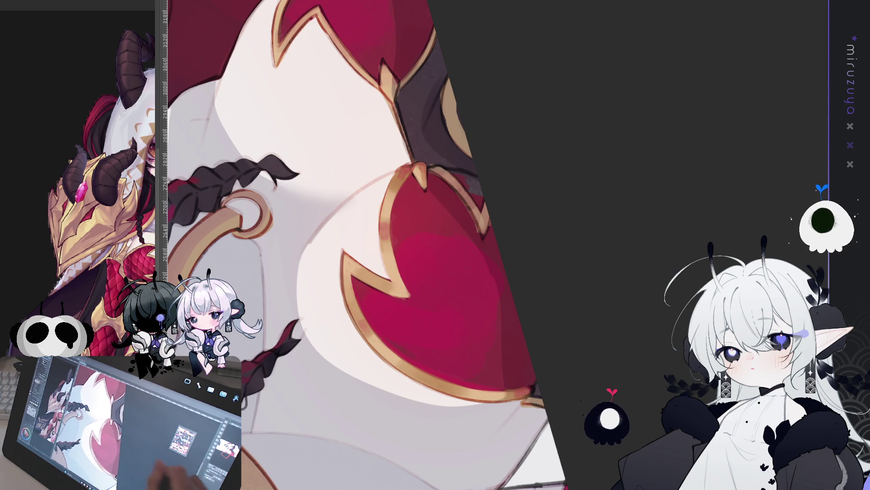
mouse_move(661, 190)
mouse_down()
mouse_move(454, 226)
mouse_move(379, 308)
mouse_up()
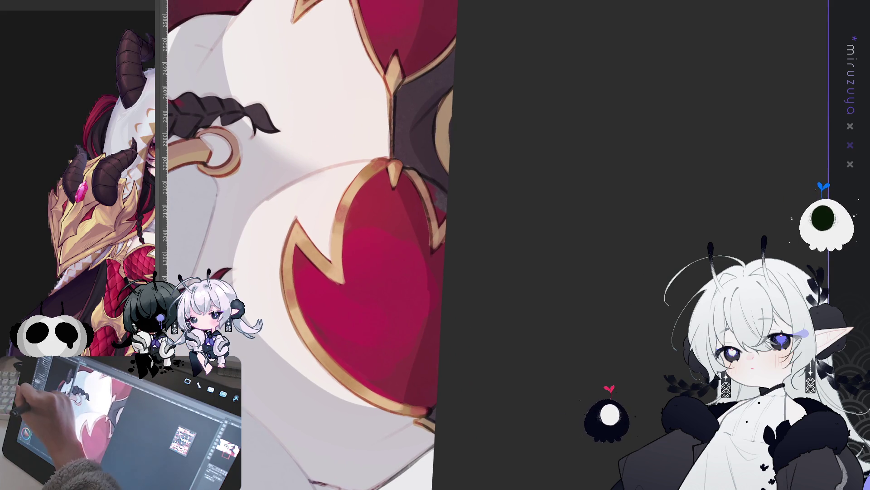
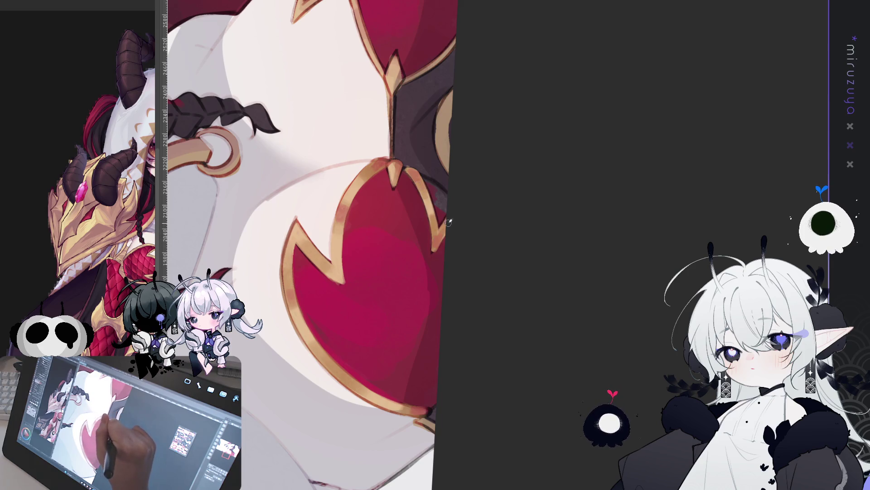
Pan and rotate the canvas up from the chest armor to show the face, horns, braids and gold ring.
mouse_move(569, 149)
mouse_down()
mouse_move(592, 160)
mouse_move(549, 252)
mouse_move(539, 266)
mouse_move(567, 209)
mouse_move(471, 300)
mouse_up()
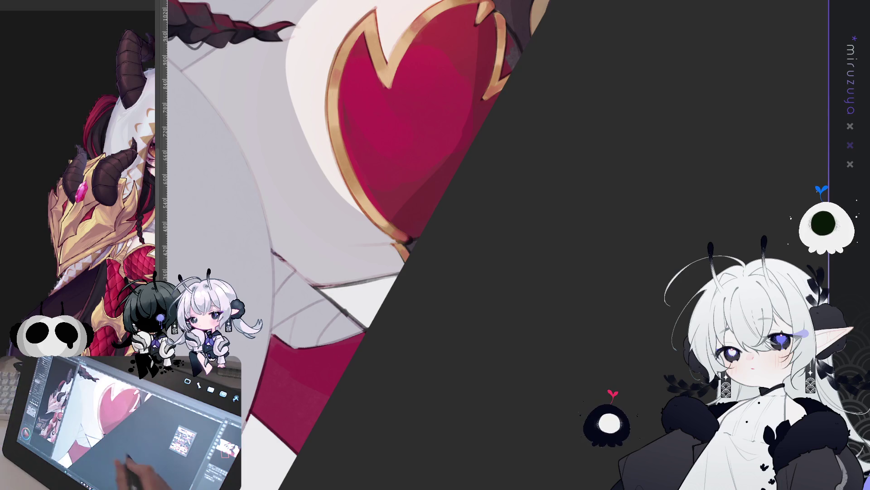
mouse_move(590, 276)
mouse_down()
mouse_move(534, 373)
mouse_move(577, 287)
mouse_move(598, 271)
mouse_move(490, 448)
mouse_up()
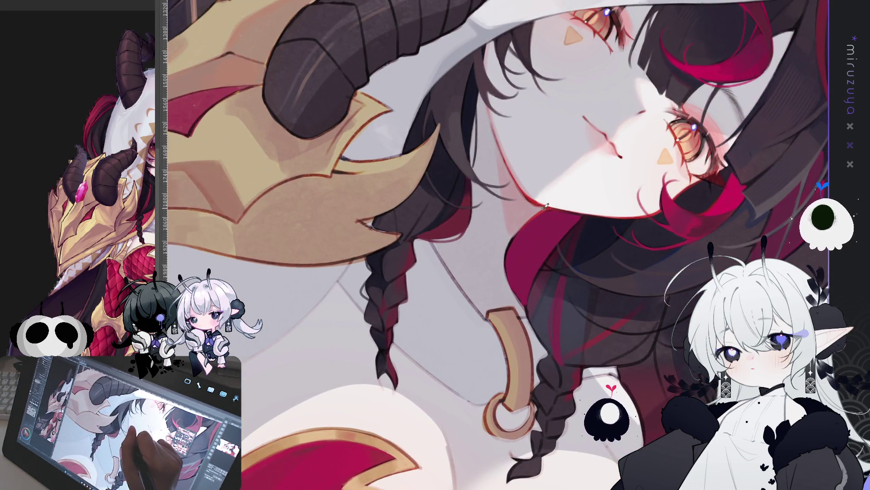
Rotate and pan back down to the red heart armor and gold ring, tilted steeply for painting.
mouse_move(597, 100)
mouse_down()
mouse_move(604, 91)
mouse_move(581, 222)
mouse_move(589, 292)
mouse_up()
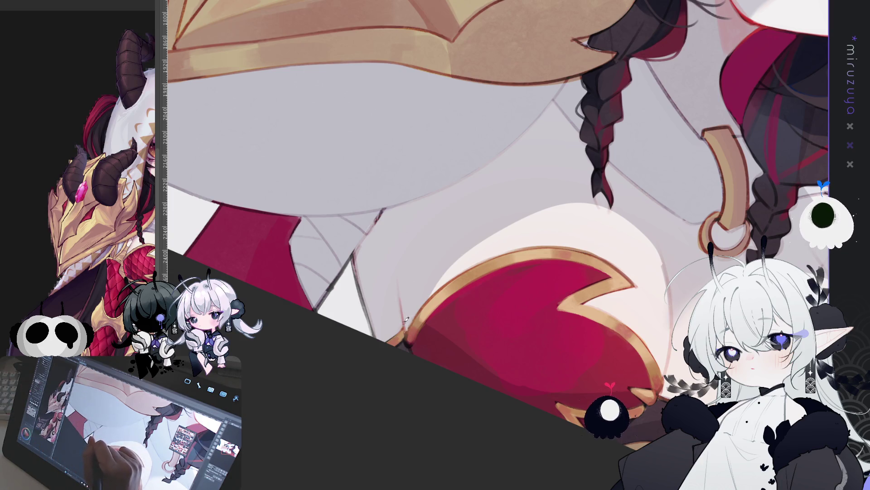
drag(408, 430, 472, 344)
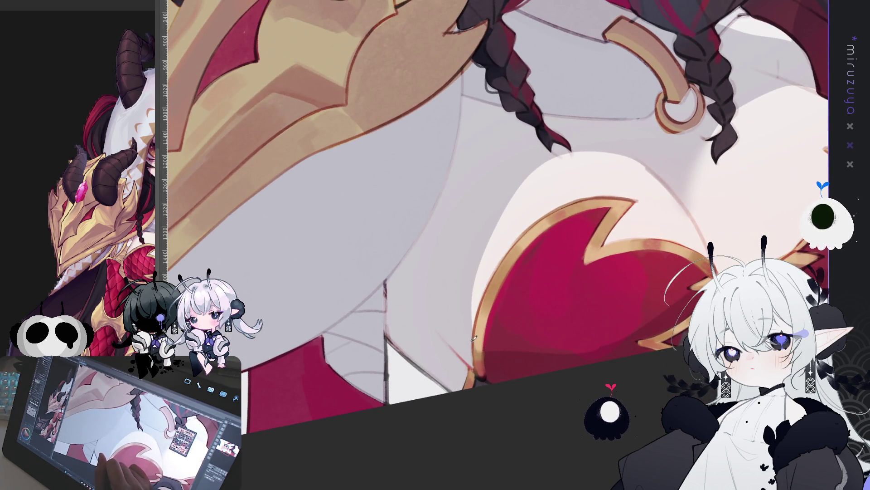
mouse_move(469, 369)
mouse_down()
mouse_move(483, 313)
mouse_move(454, 258)
mouse_up()
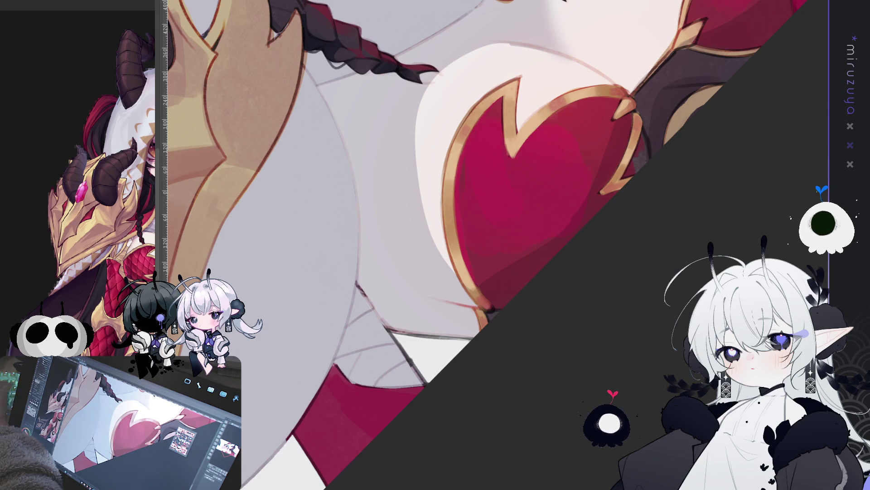
mouse_move(454, 227)
mouse_down()
mouse_move(523, 443)
mouse_move(508, 453)
mouse_up()
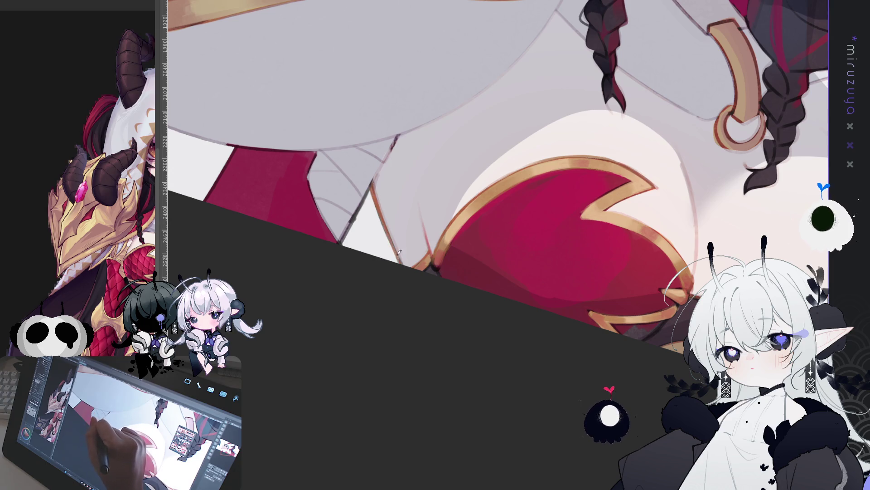
mouse_move(418, 317)
mouse_down()
mouse_move(398, 404)
mouse_move(544, 380)
mouse_move(453, 412)
mouse_move(376, 485)
mouse_up()
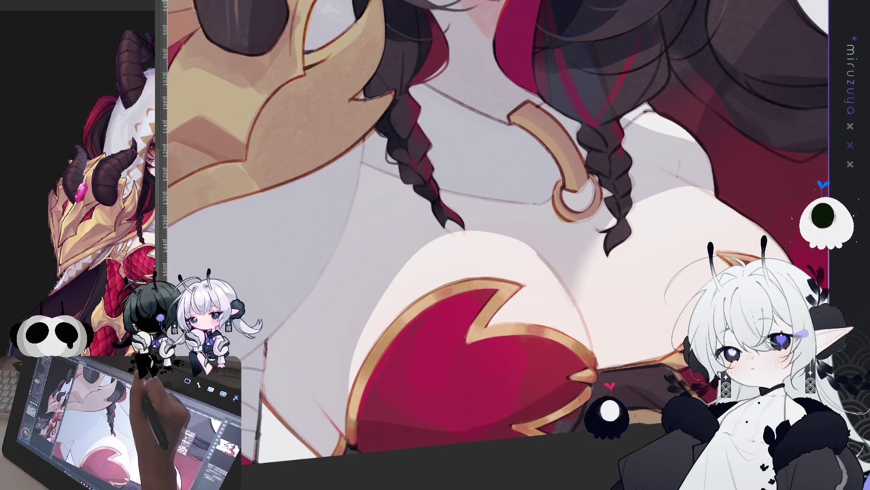
mouse_move(453, 317)
mouse_down()
mouse_move(502, 239)
mouse_move(551, 210)
mouse_move(557, 234)
mouse_up()
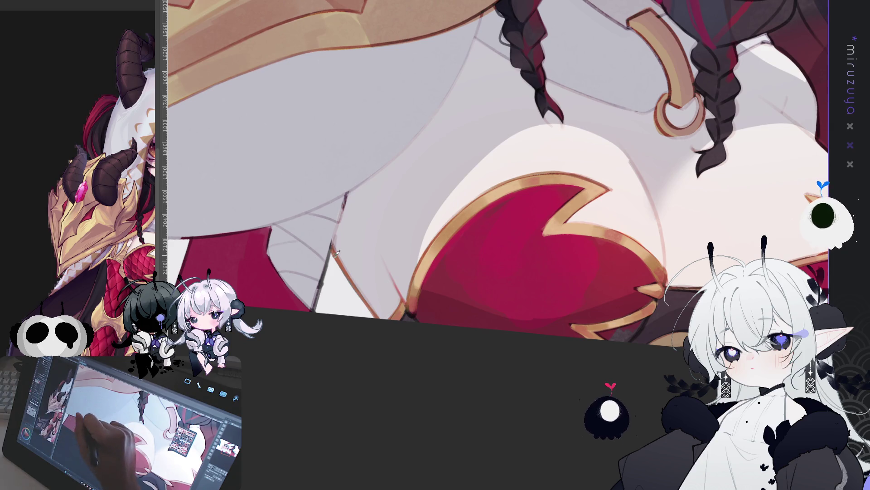
mouse_move(392, 345)
mouse_down()
mouse_move(528, 408)
mouse_move(509, 295)
mouse_up()
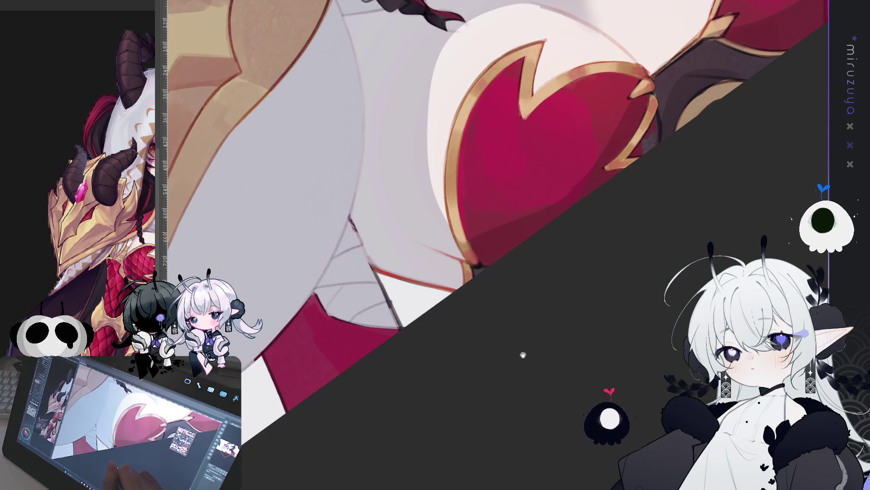
mouse_move(577, 321)
mouse_down()
mouse_move(560, 307)
mouse_move(518, 359)
mouse_move(478, 371)
mouse_up()
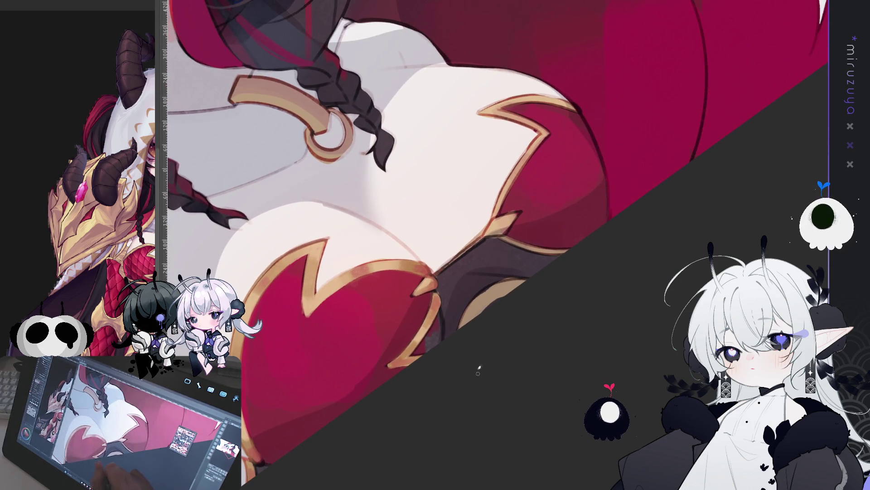
drag(414, 420, 414, 218)
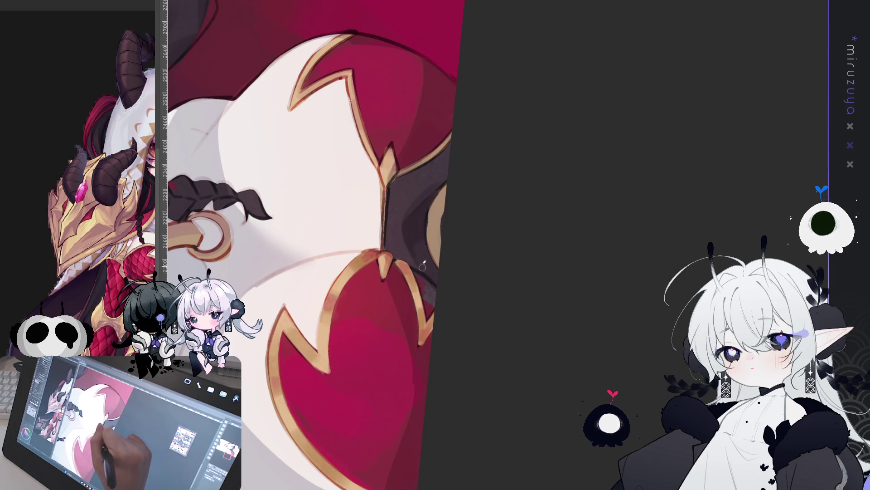
Dab a small light highlight onto the gold-trimmed red armor, rotating the view around the skirt.
drag(486, 136, 381, 153)
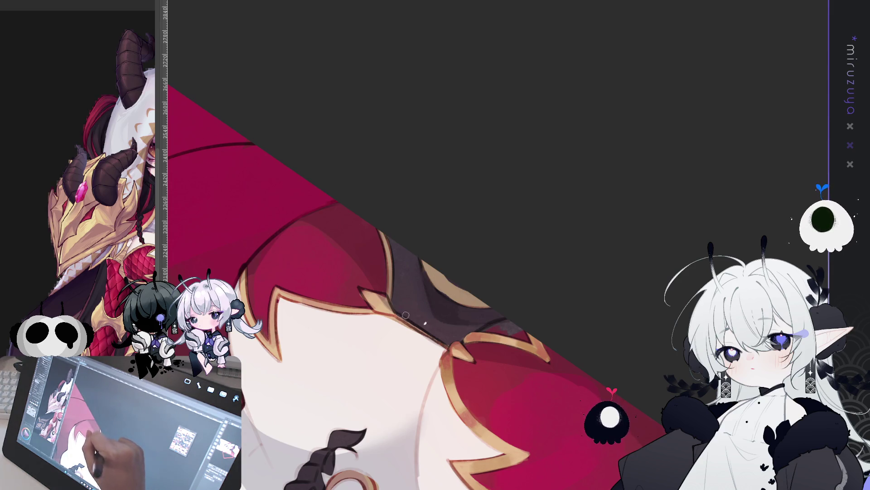
mouse_move(423, 247)
mouse_down()
mouse_move(588, 220)
mouse_move(478, 297)
mouse_move(482, 372)
mouse_move(575, 270)
mouse_up()
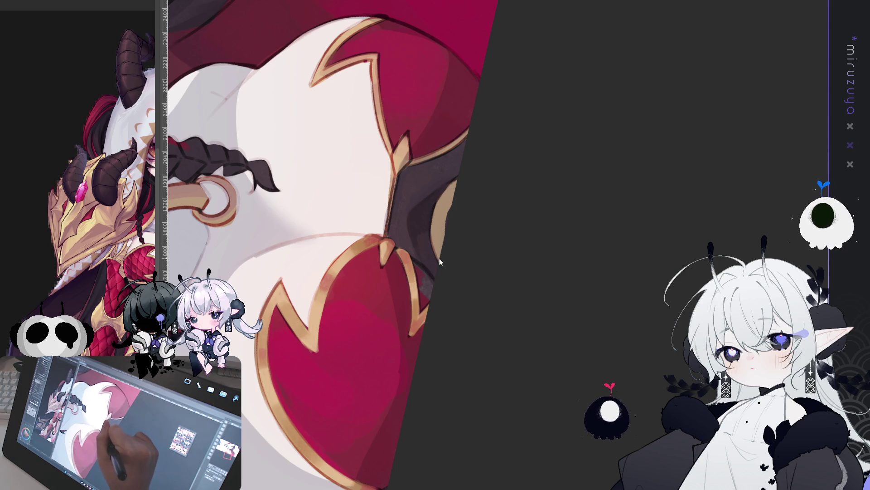
click(443, 200)
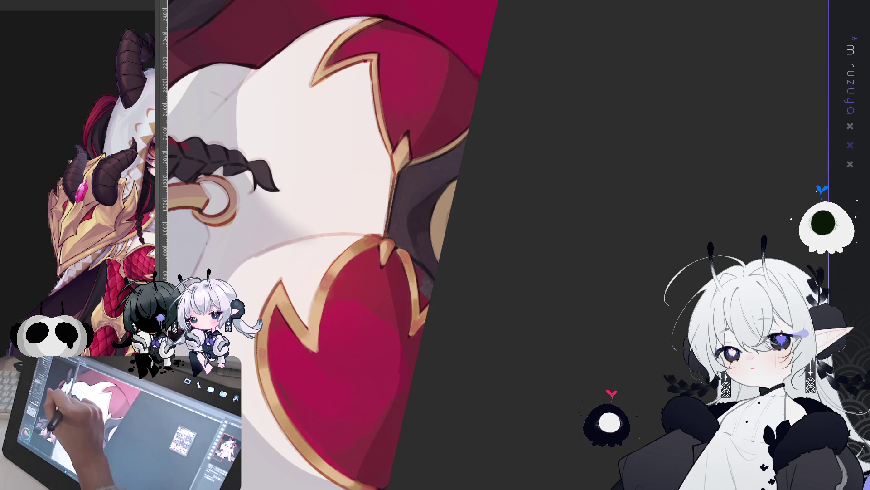
scroll(35, 209, down, 5)
drag(482, 229, 386, 319)
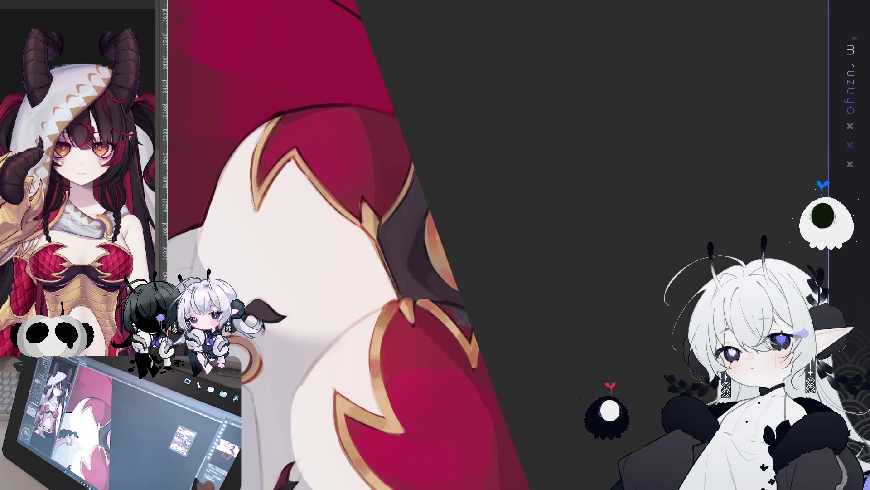
mouse_move(578, 369)
mouse_down()
mouse_move(600, 361)
mouse_move(569, 298)
mouse_up()
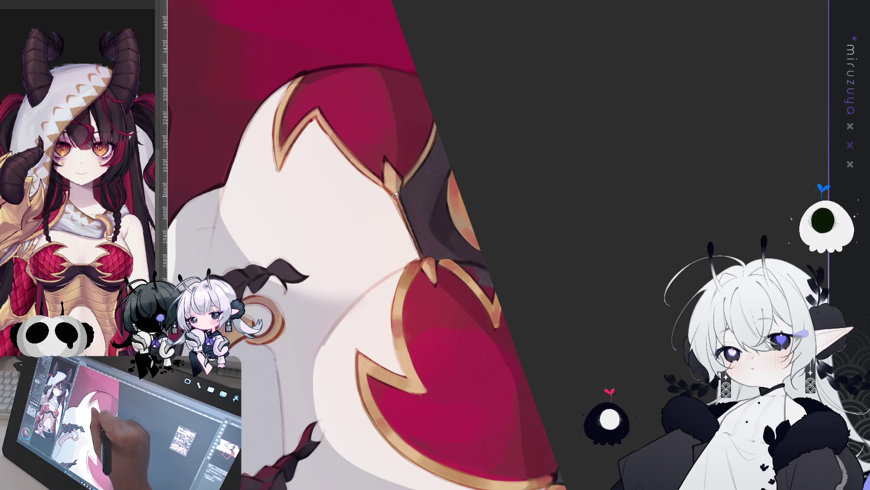
drag(398, 201, 419, 257)
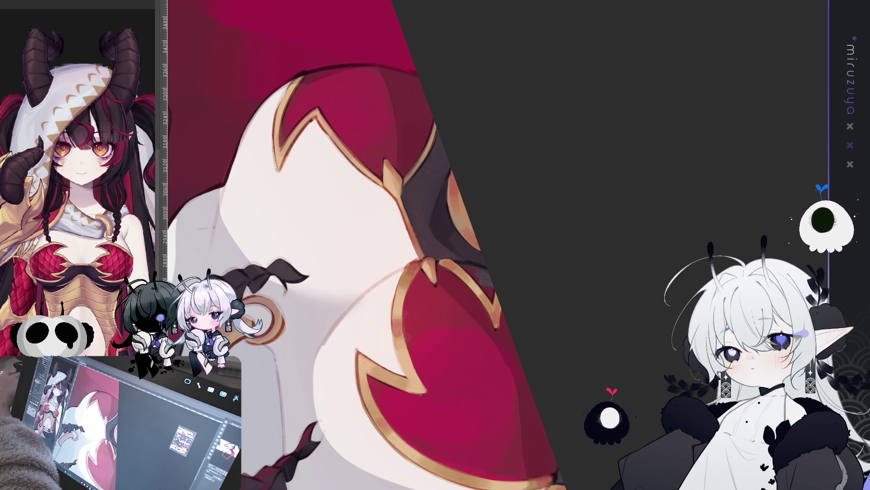
mouse_move(544, 318)
mouse_down()
mouse_move(505, 426)
mouse_move(348, 330)
mouse_move(326, 114)
mouse_up()
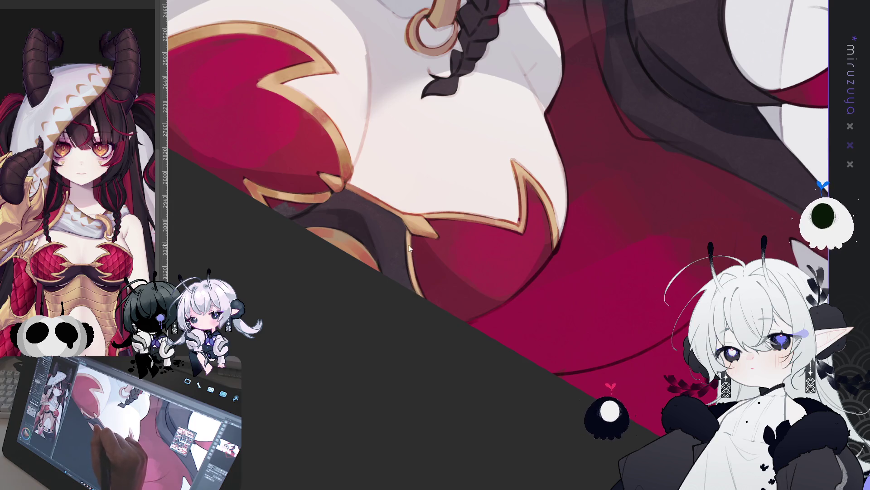
drag(426, 300, 619, 289)
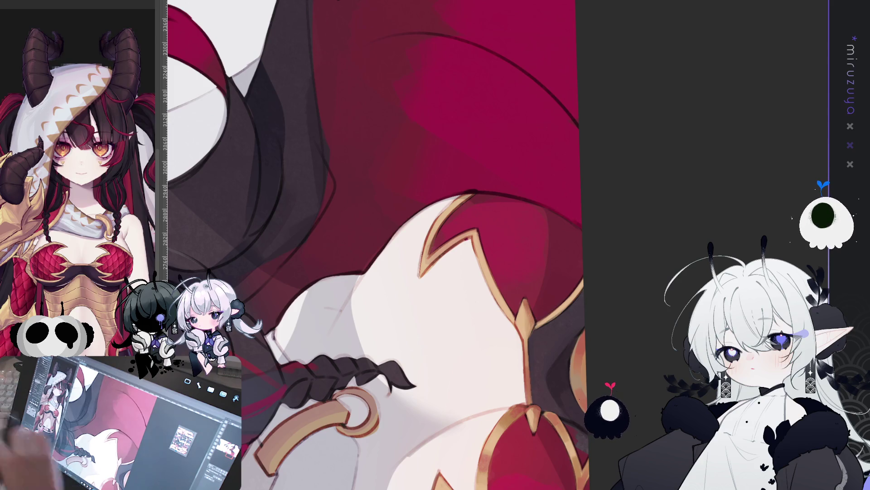
key(minus)
key(minus)
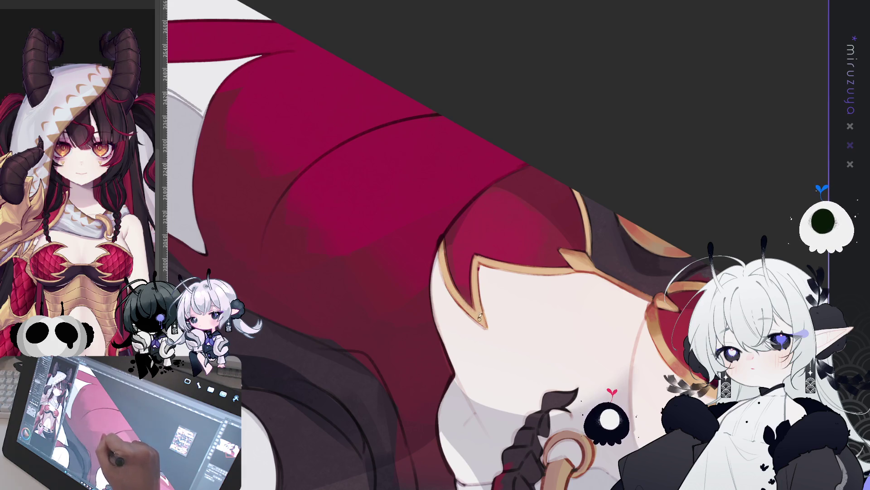
key(minus)
key(minus)
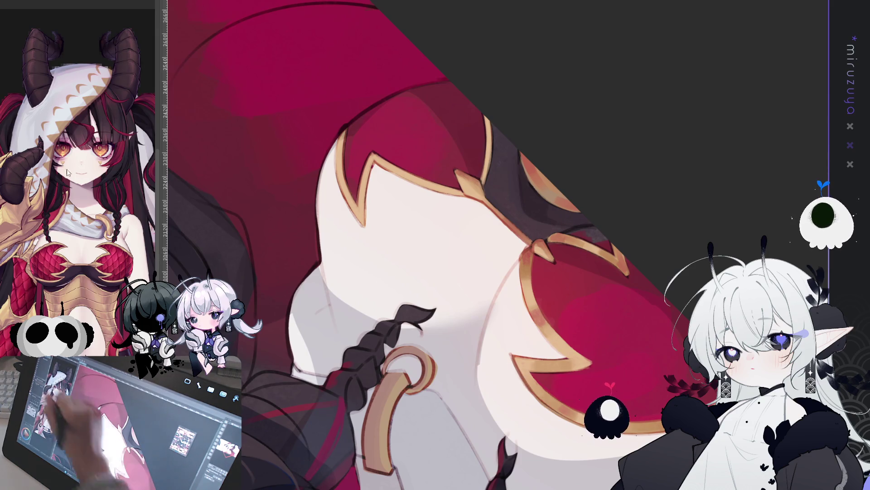
drag(340, 136, 413, 159)
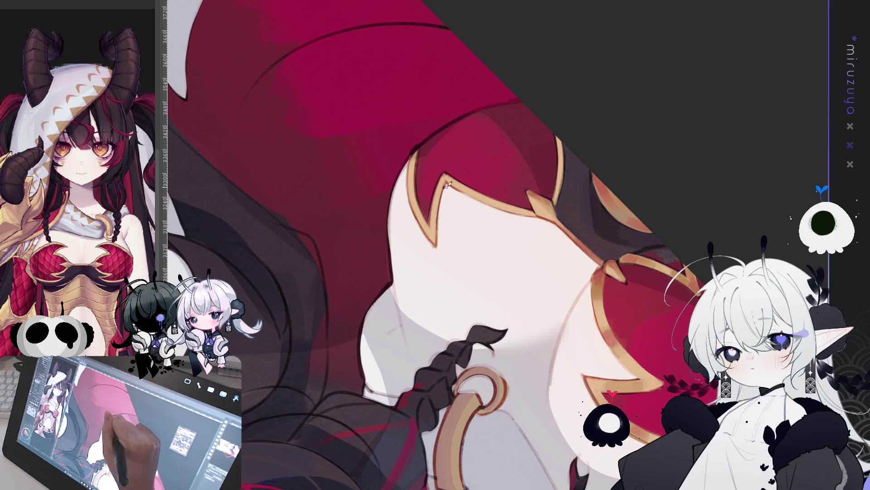
drag(441, 212, 511, 172)
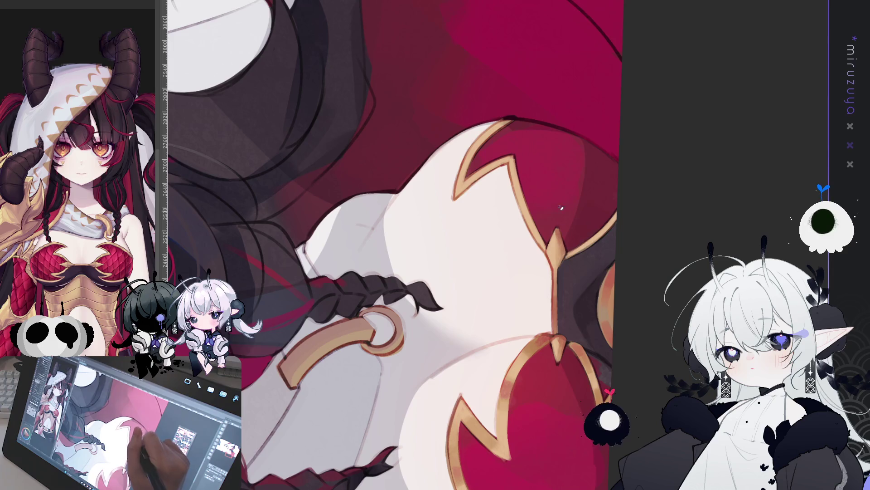
drag(561, 207, 504, 181)
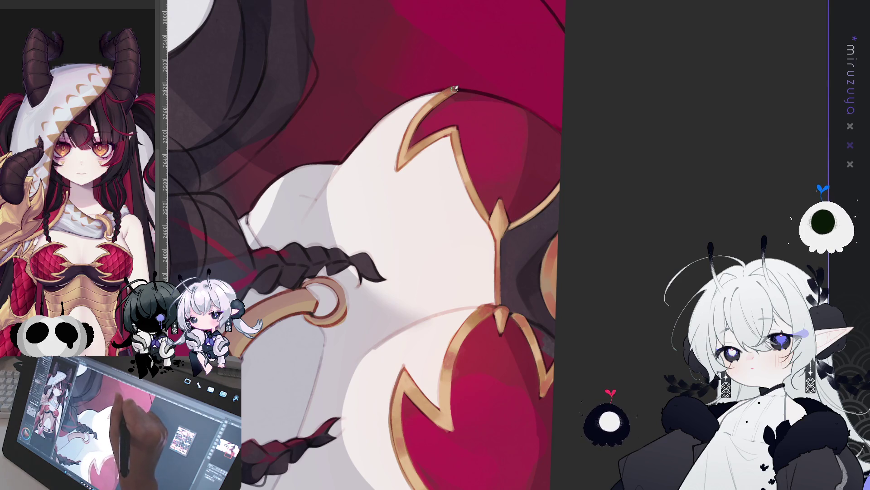
key(^)
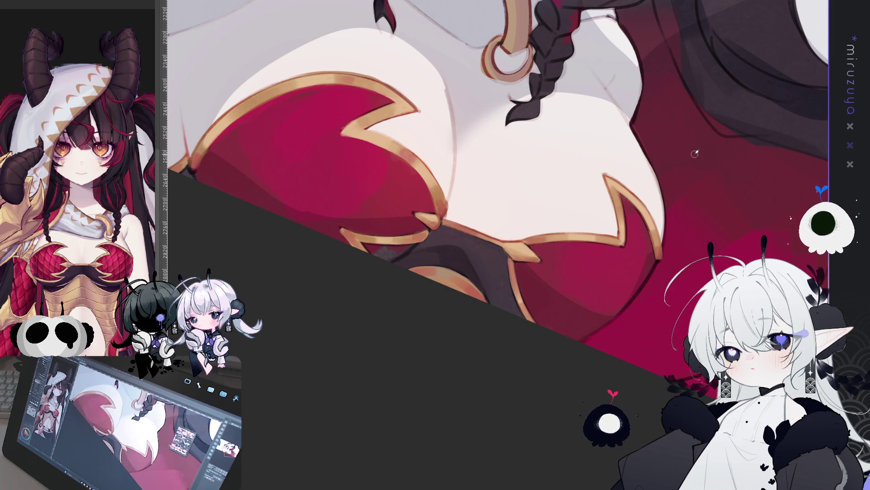
mouse_move(695, 153)
mouse_down()
mouse_move(560, 283)
mouse_move(257, 230)
mouse_up()
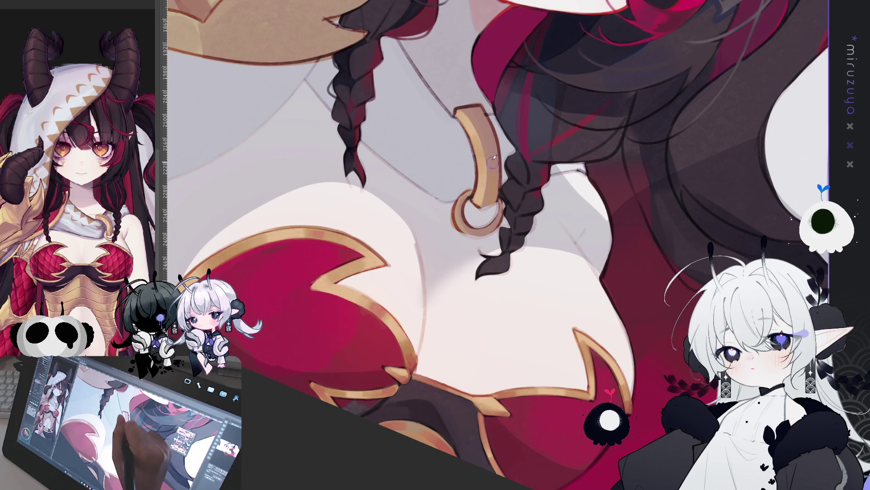
Lighten the top edge of the gold strap and dot three highlights down to its lower end.
mouse_move(485, 128)
mouse_down()
mouse_move(474, 111)
mouse_move(493, 142)
mouse_up()
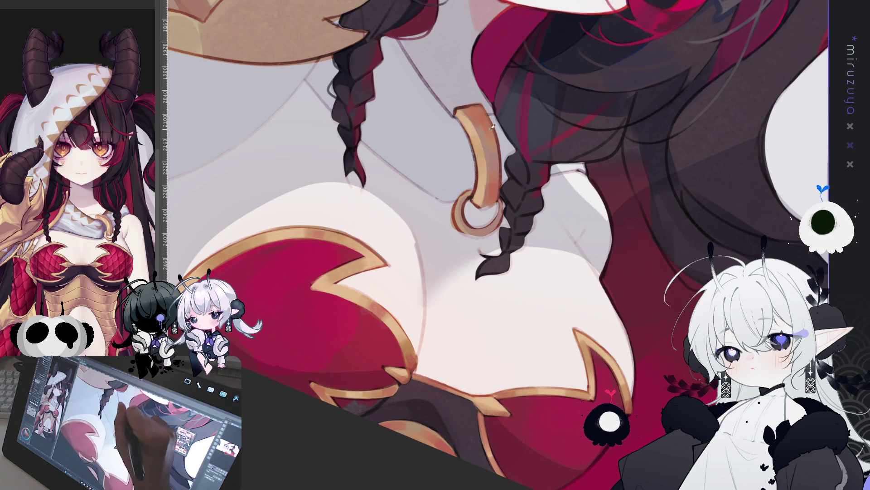
click(480, 145)
click(487, 161)
click(487, 192)
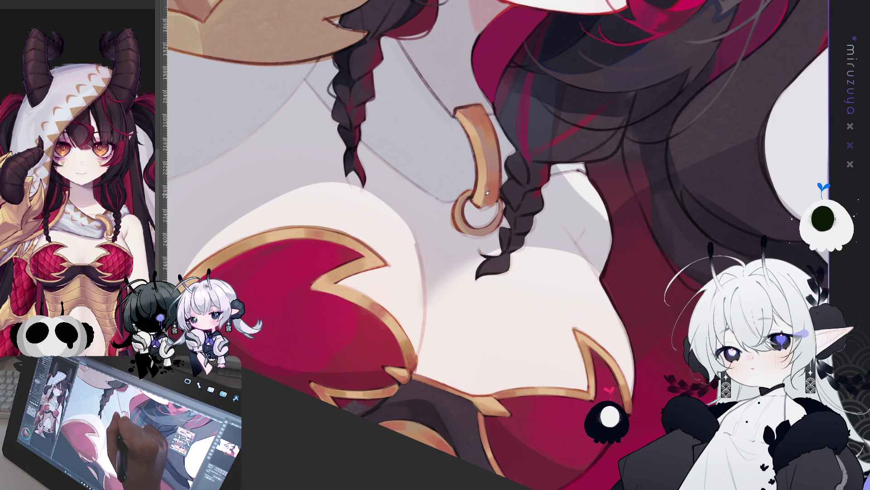
drag(394, 363, 459, 242)
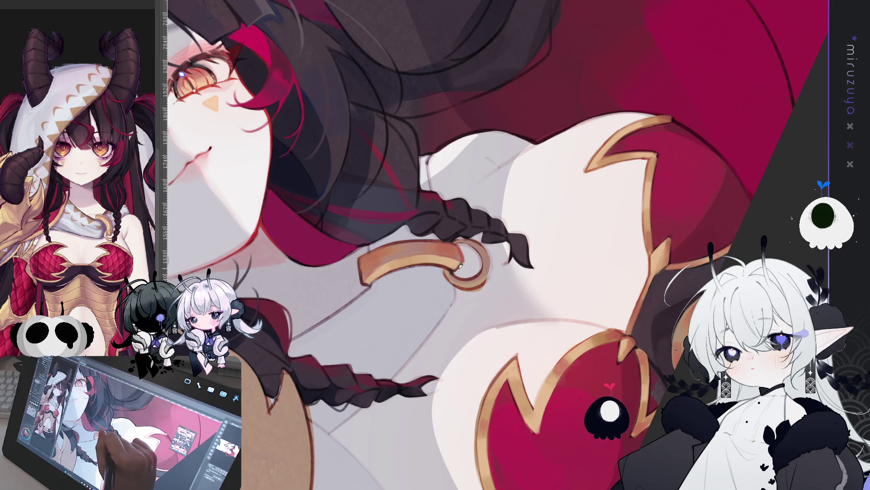
drag(453, 245, 490, 295)
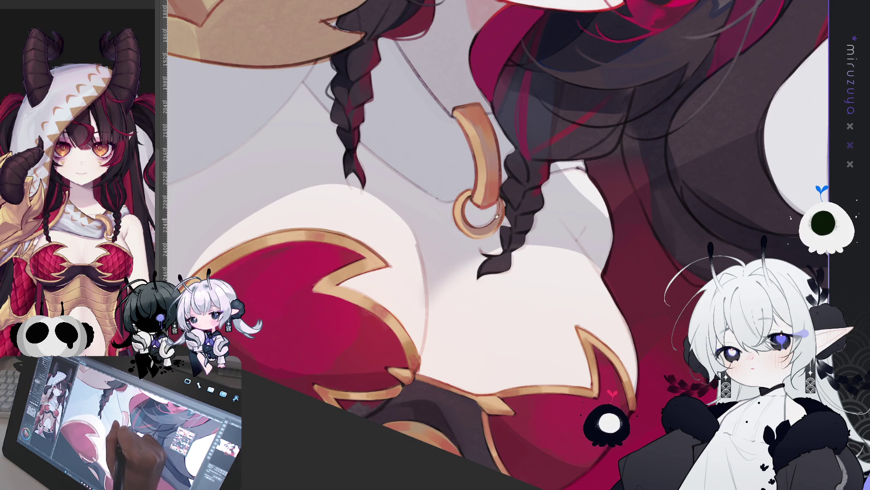
key(minus)
key(minus)
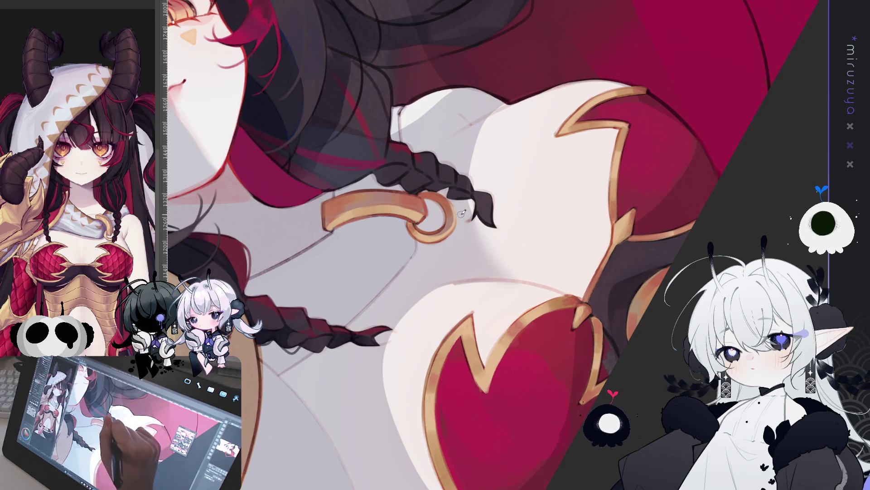
mouse_move(522, 171)
mouse_down()
mouse_move(622, 303)
mouse_move(525, 334)
mouse_up()
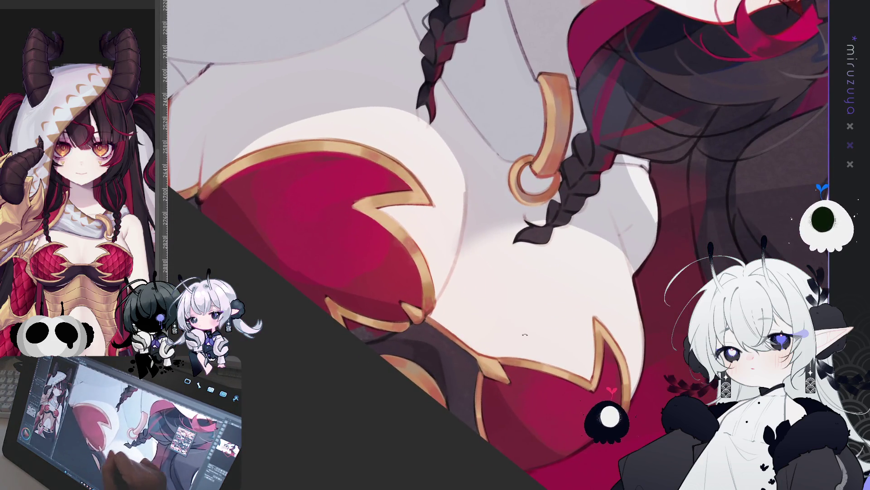
mouse_move(576, 324)
mouse_down()
mouse_move(566, 262)
mouse_move(494, 331)
mouse_up()
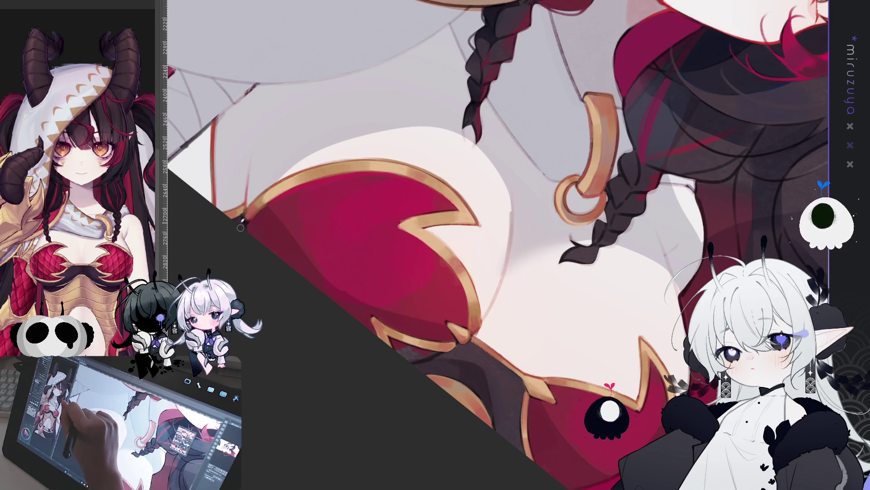
mouse_move(689, 234)
mouse_down()
mouse_move(677, 201)
mouse_move(603, 239)
mouse_move(578, 256)
mouse_move(579, 301)
mouse_move(577, 224)
mouse_up()
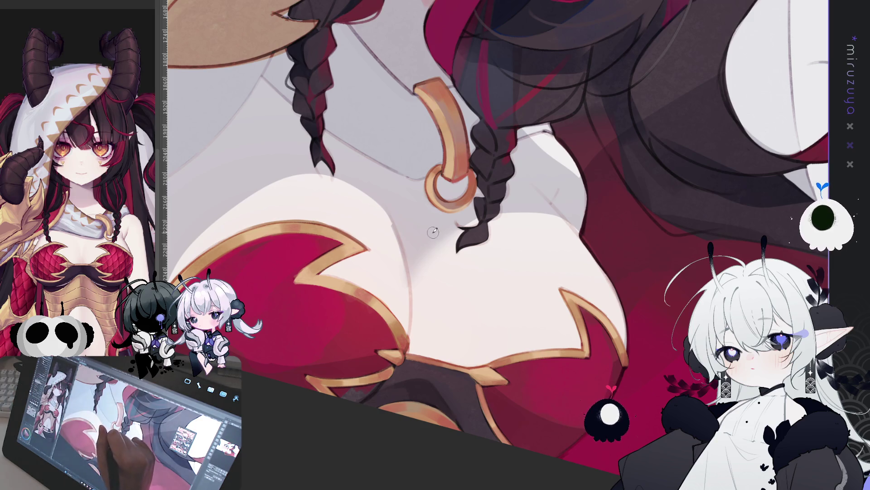
Shade the centre chest seam with dark strokes, redrawing the first line and deepening its bottom.
drag(431, 247, 467, 358)
key(ctrl+z)
mouse_move(426, 256)
mouse_down()
mouse_move(465, 362)
mouse_move(422, 348)
mouse_move(459, 358)
mouse_up()
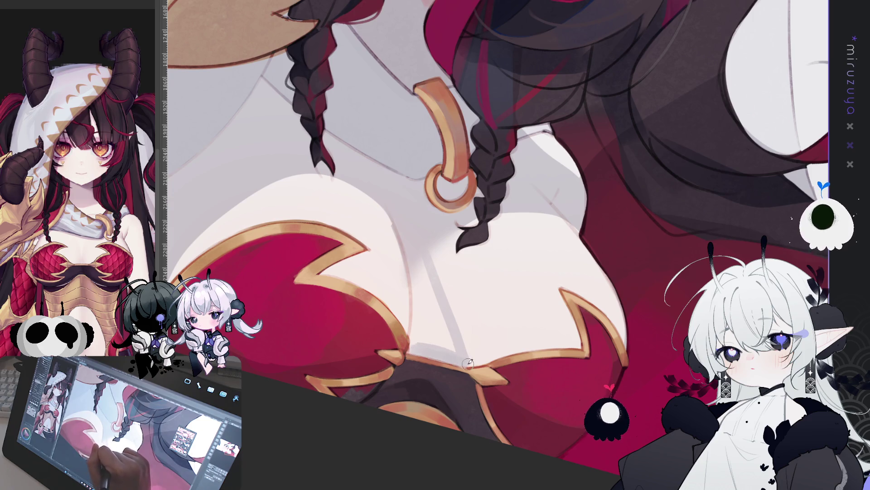
drag(428, 288, 456, 351)
mouse_move(417, 259)
mouse_down()
mouse_move(447, 334)
mouse_move(433, 326)
mouse_up()
mouse_move(416, 287)
mouse_down()
mouse_move(415, 338)
mouse_move(432, 351)
mouse_up()
drag(428, 319, 448, 349)
drag(443, 251, 438, 288)
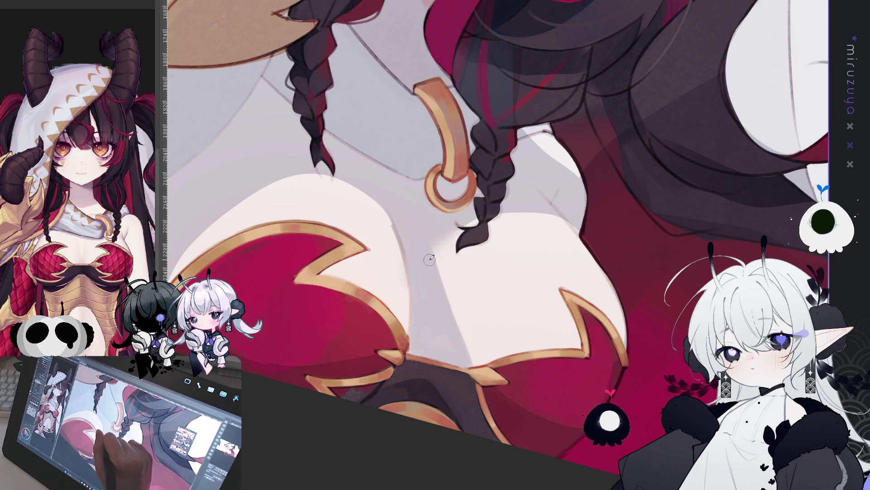
drag(446, 310, 469, 361)
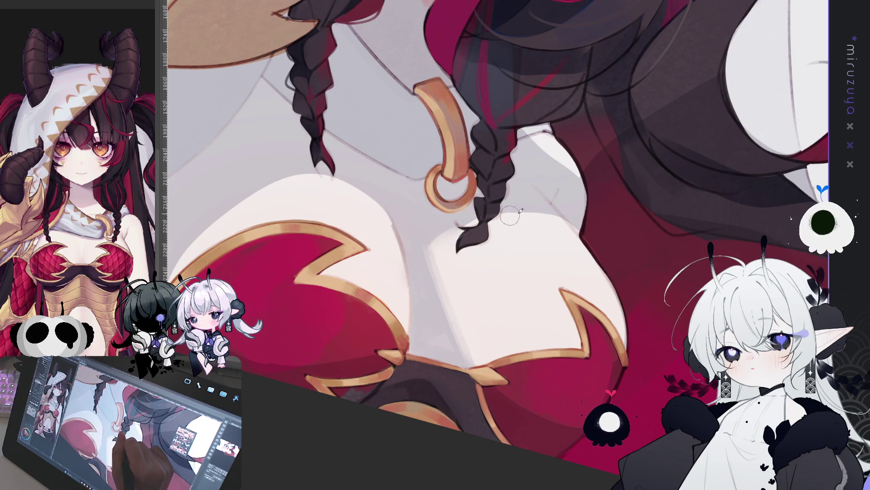
drag(510, 215, 562, 141)
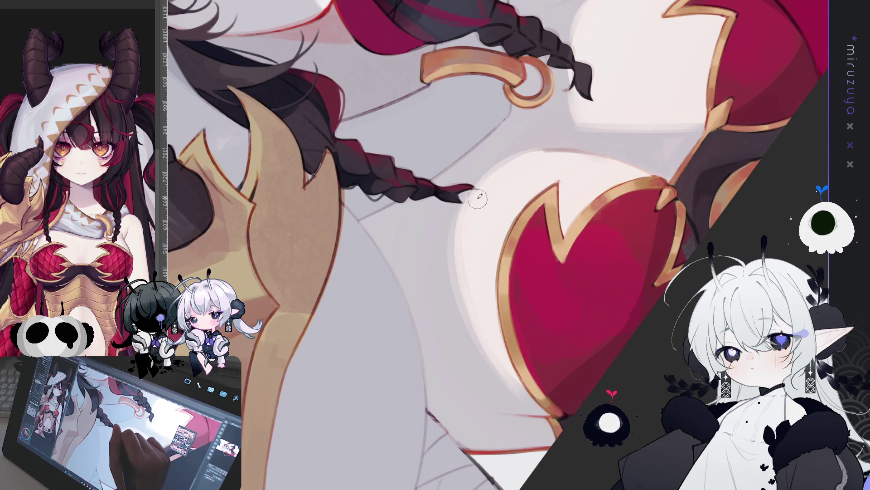
scroll(608, 162, up, 3)
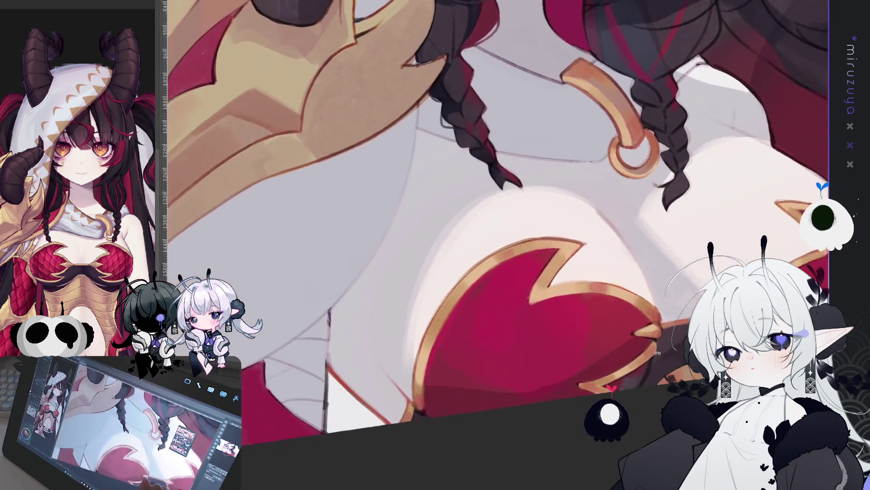
drag(657, 353, 666, 307)
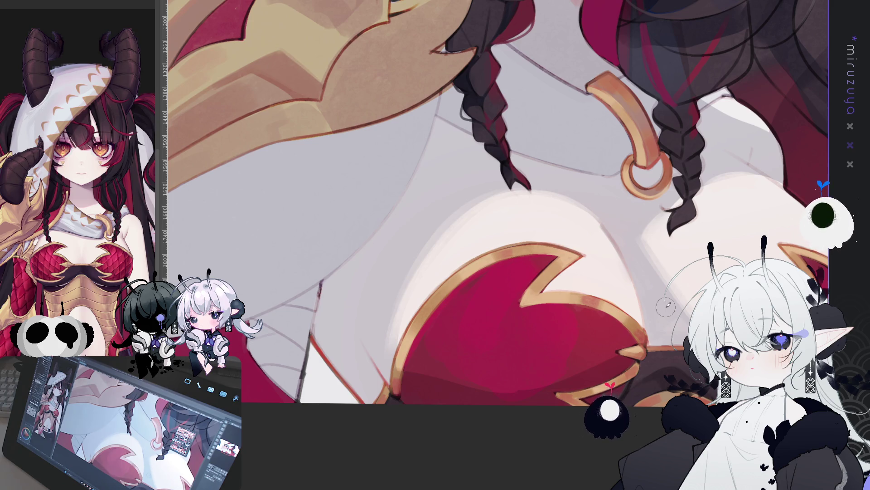
Undo the last shading stroke, then rotate and pan to the gold ring, braid and dark hair.
key(ctrl+z)
drag(454, 136, 409, 44)
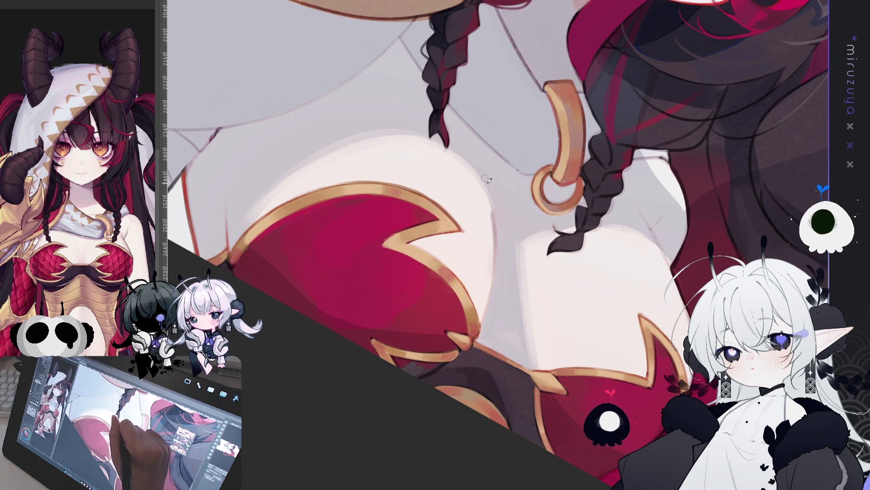
key(minus)
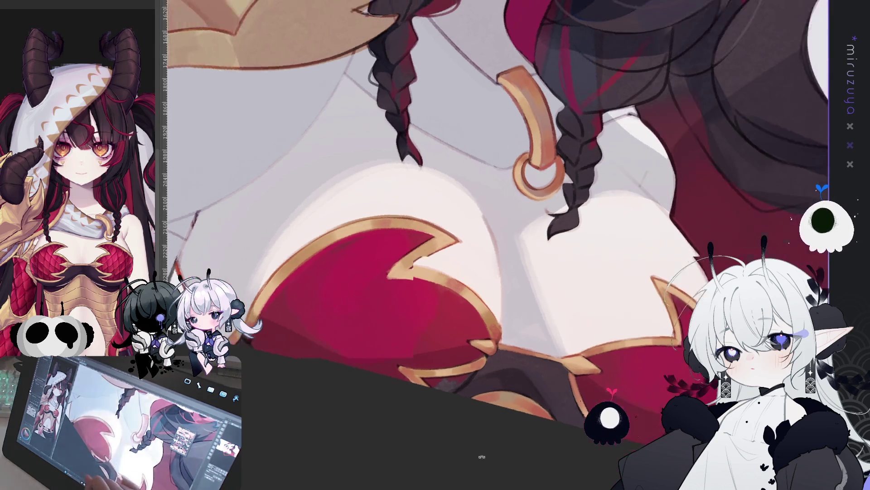
key(minus)
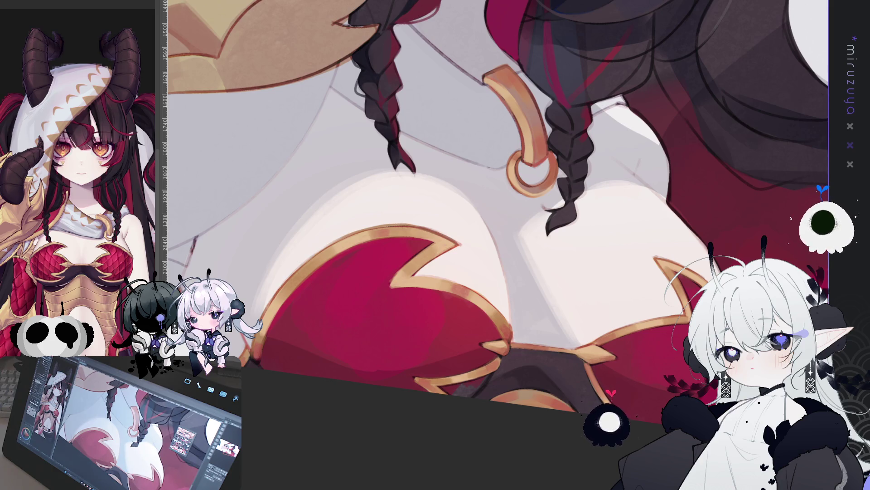
drag(655, 178, 449, 223)
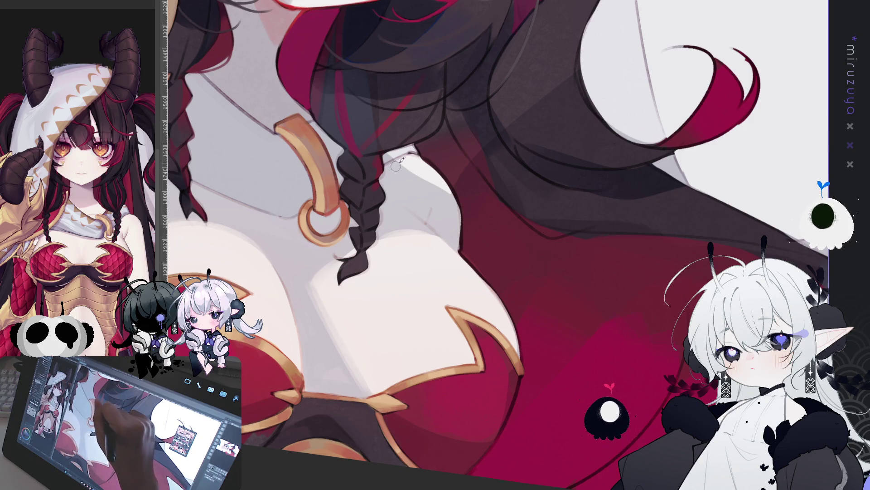
Brush soft grey onto the white collar beside the braid, then review the face, eyes and horn.
drag(407, 157, 424, 164)
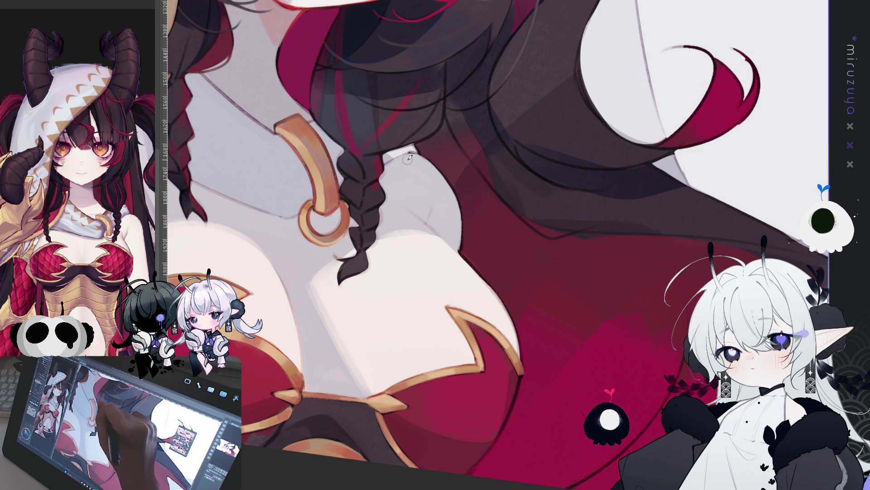
drag(387, 233, 335, 309)
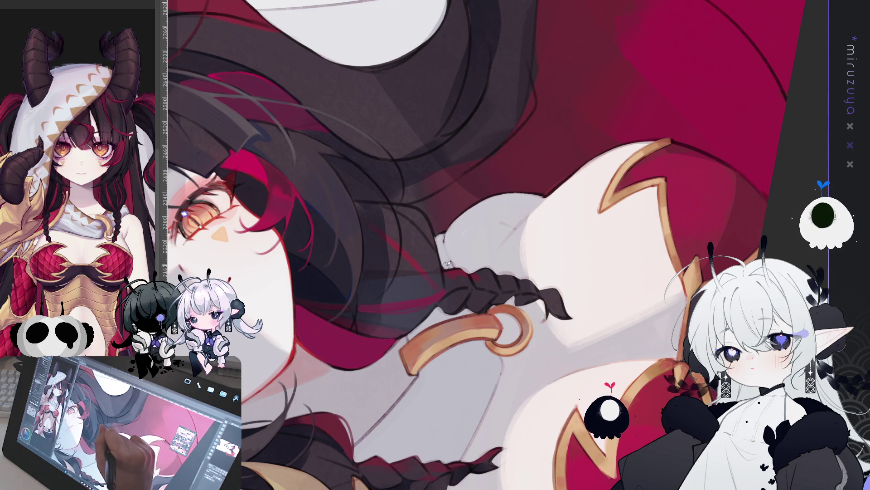
mouse_move(500, 317)
mouse_down()
mouse_move(691, 233)
mouse_move(432, 209)
mouse_up()
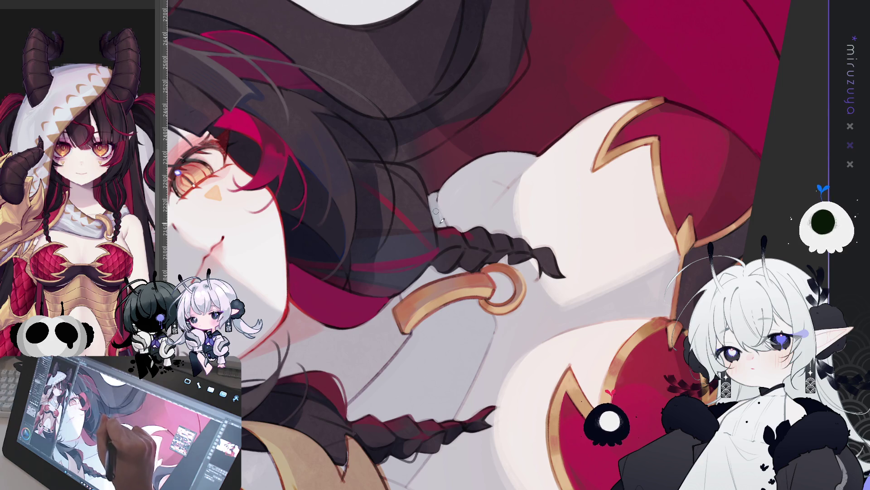
mouse_move(436, 211)
mouse_down()
mouse_move(539, 169)
mouse_move(558, 143)
mouse_up()
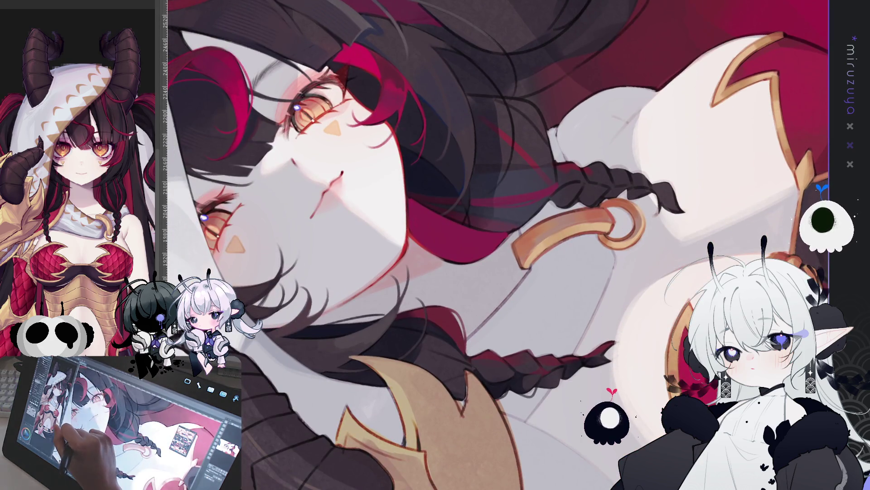
drag(180, 411, 285, 360)
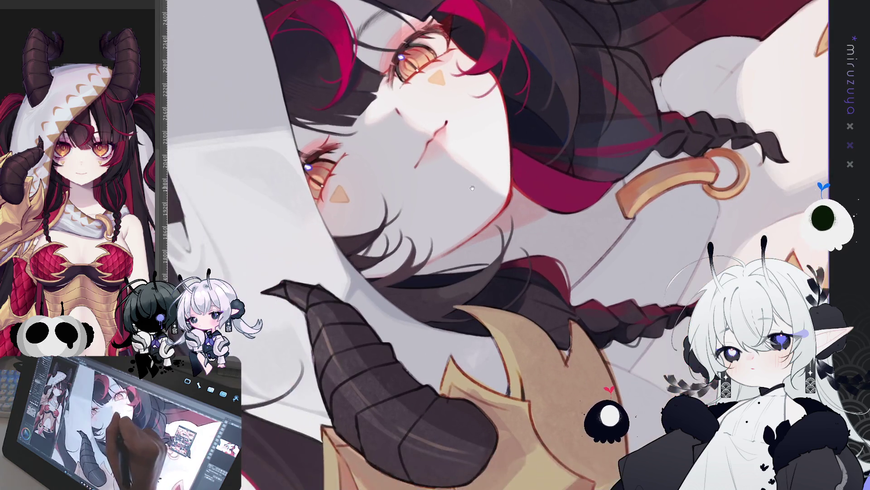
mouse_move(495, 125)
mouse_down()
mouse_move(553, 211)
mouse_move(592, 231)
mouse_move(432, 231)
mouse_up()
drag(595, 171, 476, 167)
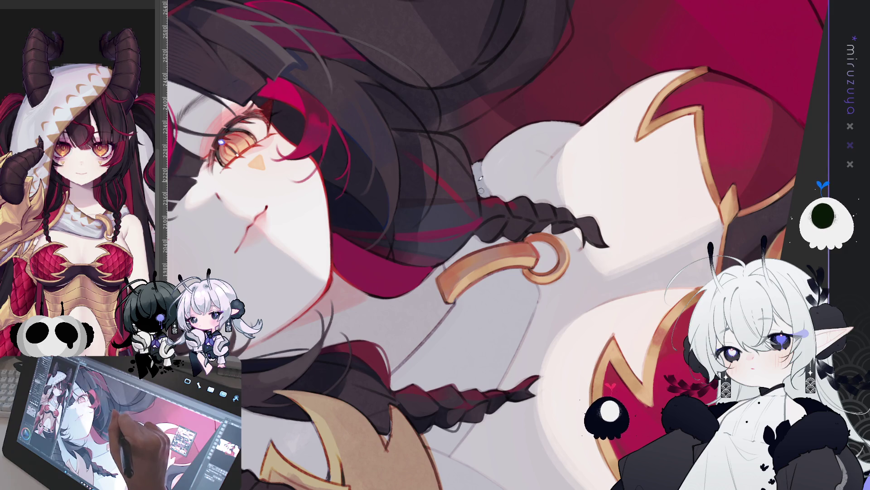
mouse_move(479, 169)
mouse_down()
mouse_move(521, 209)
mouse_move(597, 310)
mouse_move(544, 345)
mouse_move(490, 358)
mouse_move(454, 353)
mouse_move(499, 281)
mouse_up()
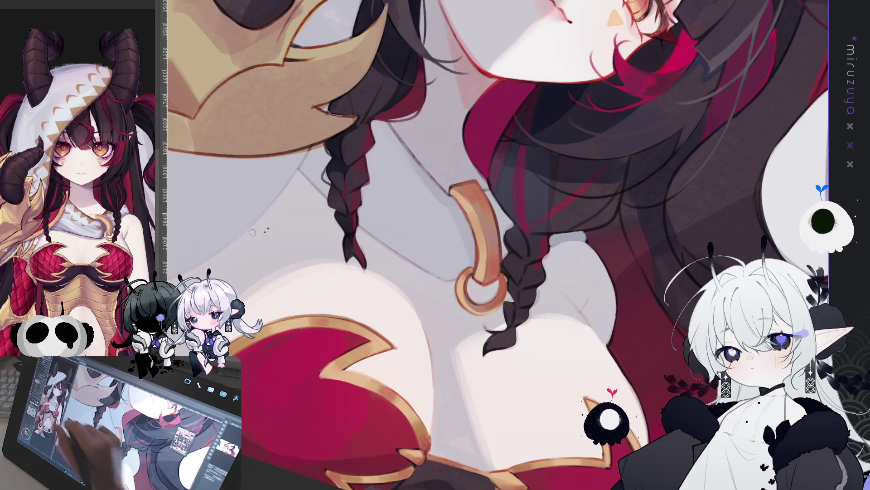
Tilt and pan the canvas so the red chest armor, skin above it and gold ring are centred.
drag(457, 407, 492, 305)
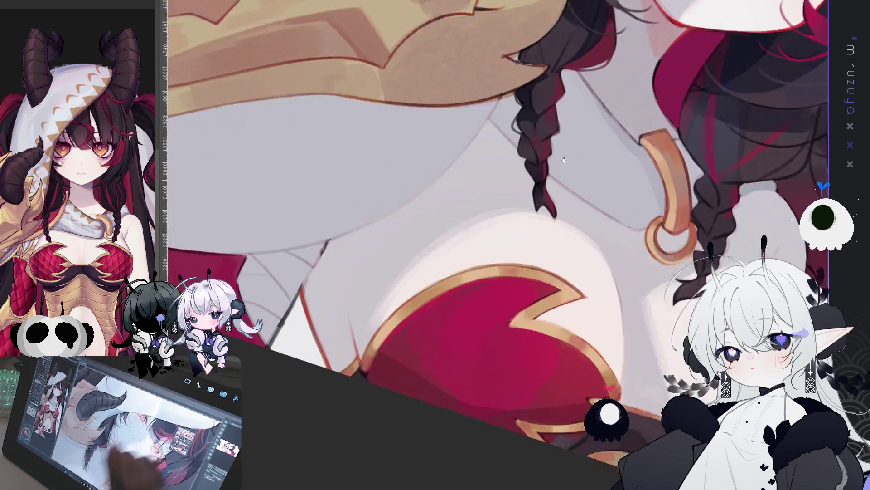
drag(563, 159, 636, 132)
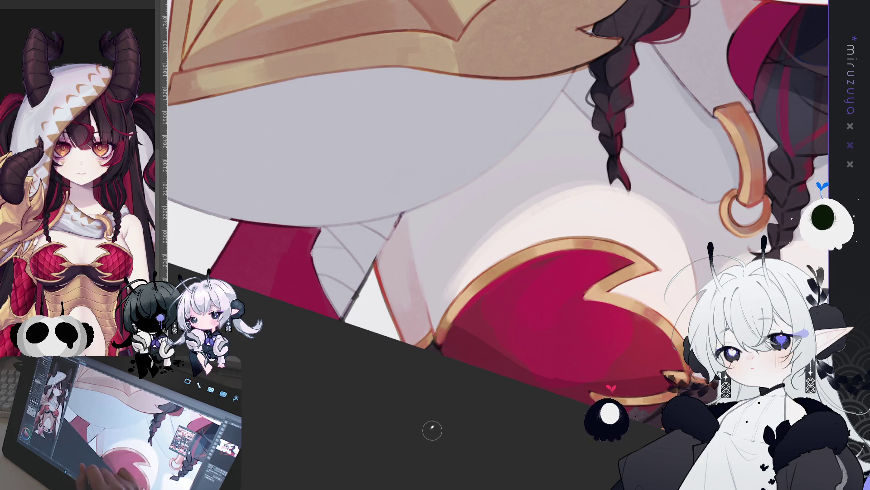
mouse_move(758, 411)
mouse_down()
mouse_move(539, 353)
mouse_move(548, 345)
mouse_up()
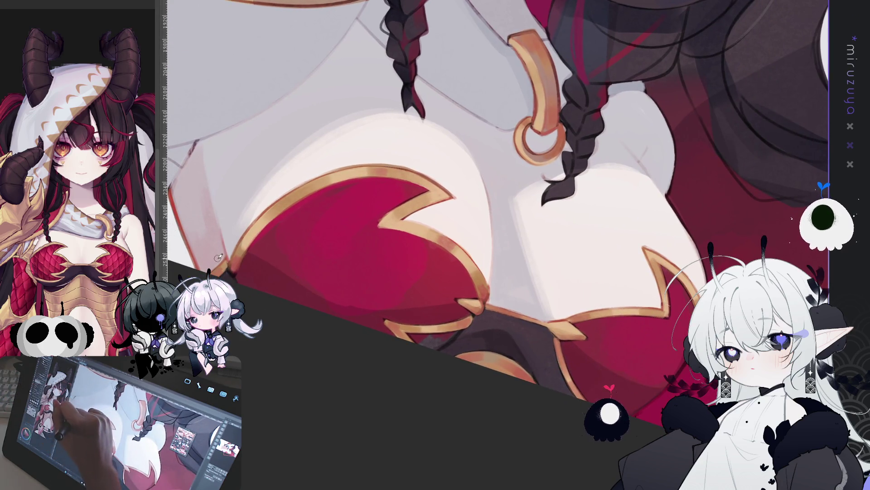
drag(223, 254, 189, 265)
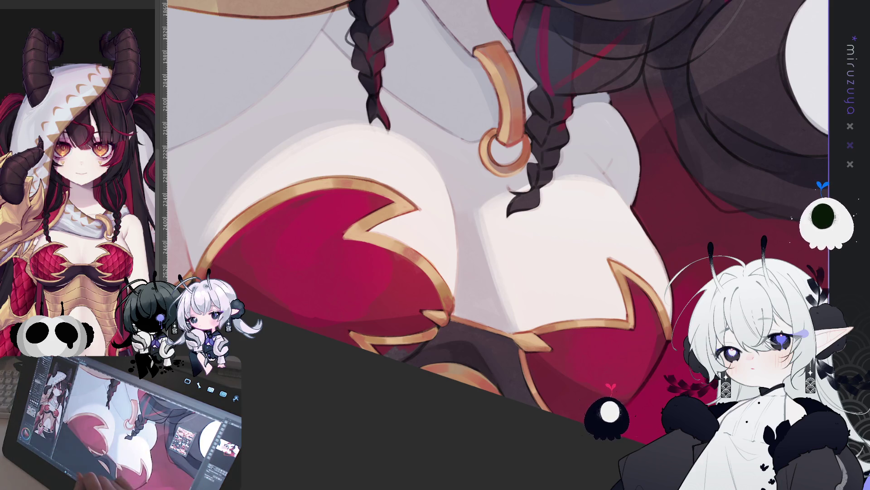
scroll(442, 193, up, 5)
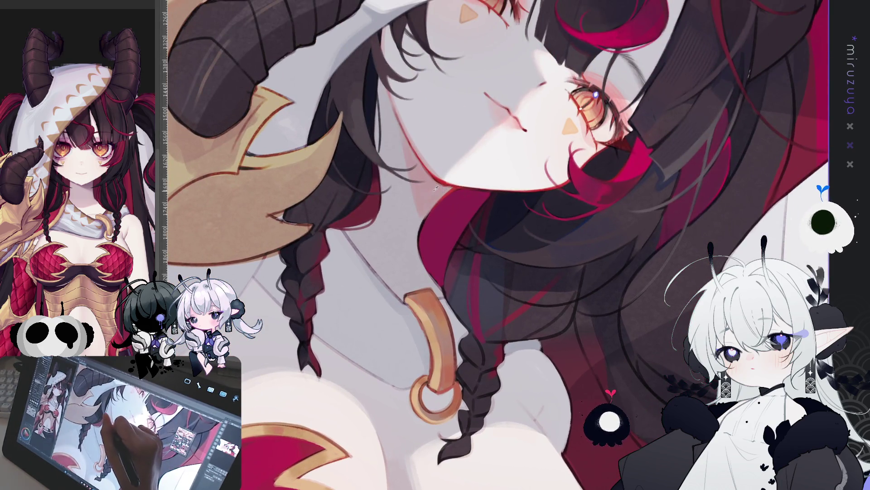
scroll(442, 192, down, 5)
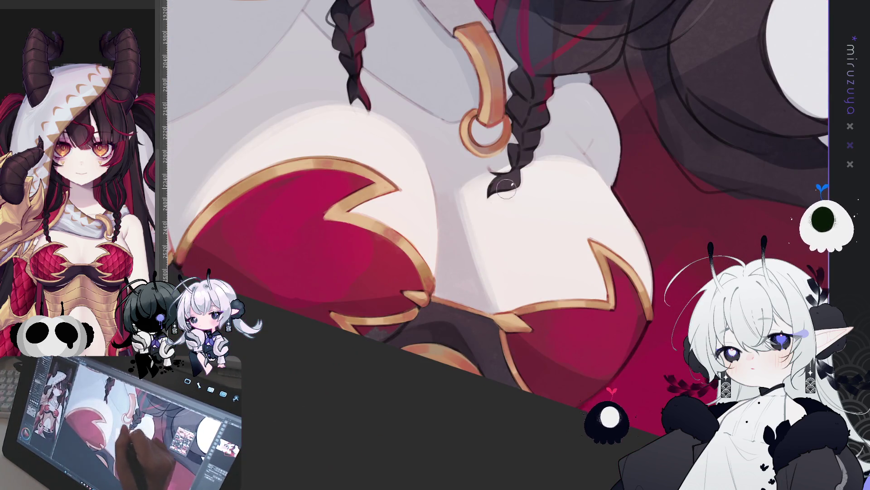
scroll(480, 303, up, 5)
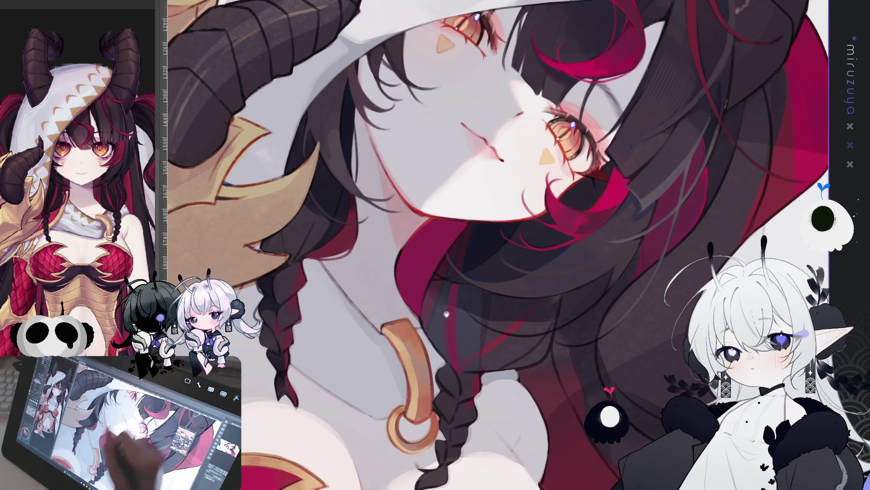
scroll(494, 153, down, 5)
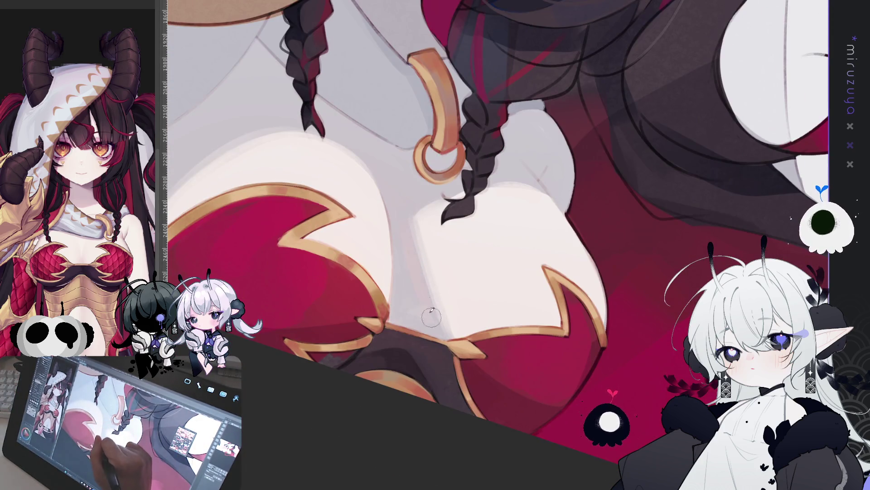